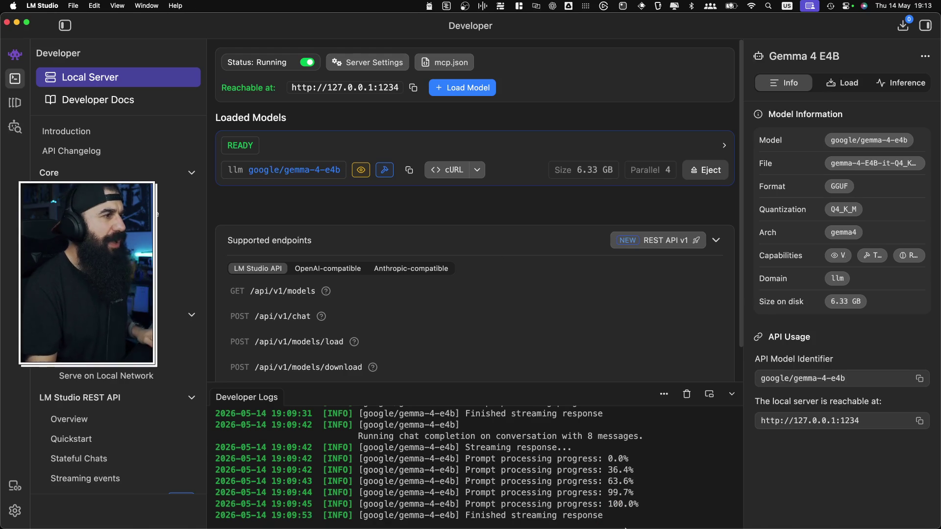
- Bring the VS Code window with the HelloLocalAI project from the Dock to the front
mouse_move(619, 526)
click(607, 512)
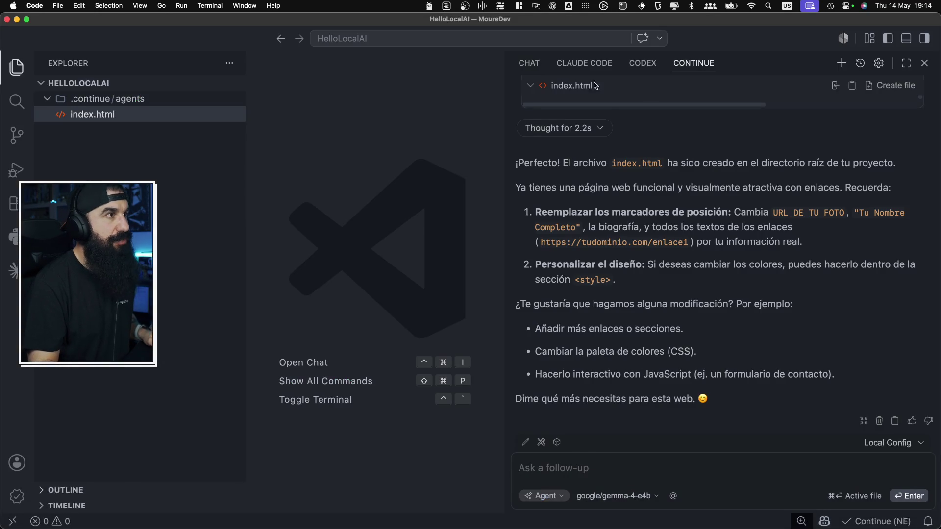
- Show the generated index.html code in the Continue chat, then switch to LM Studio
click(527, 64)
click(696, 61)
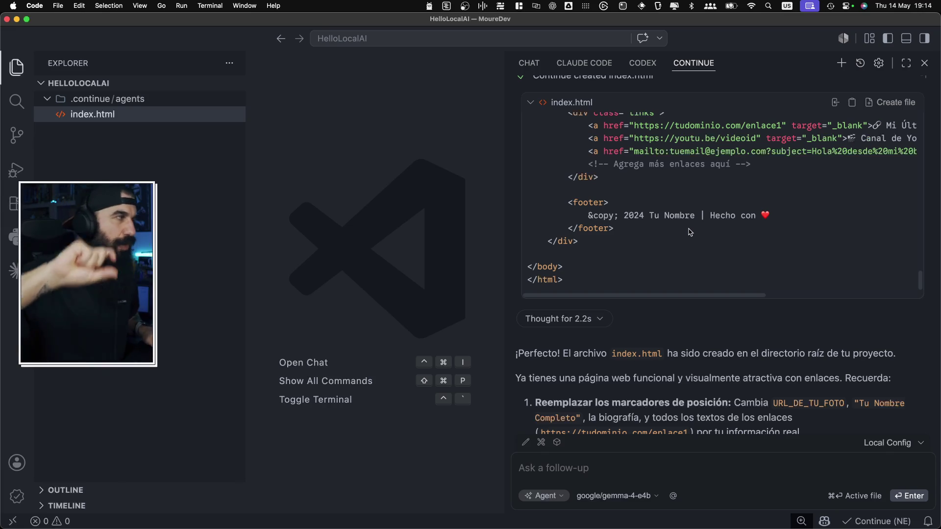
key(super+Tab)
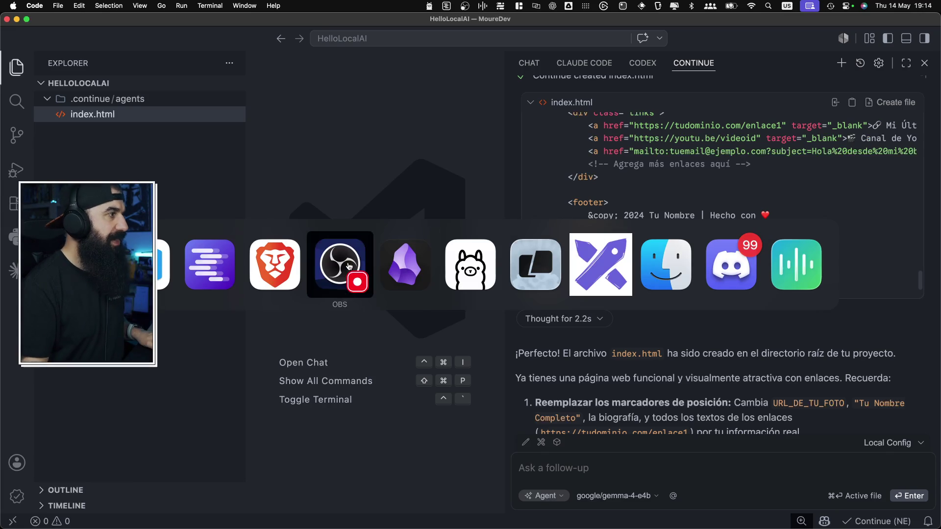
click(218, 263)
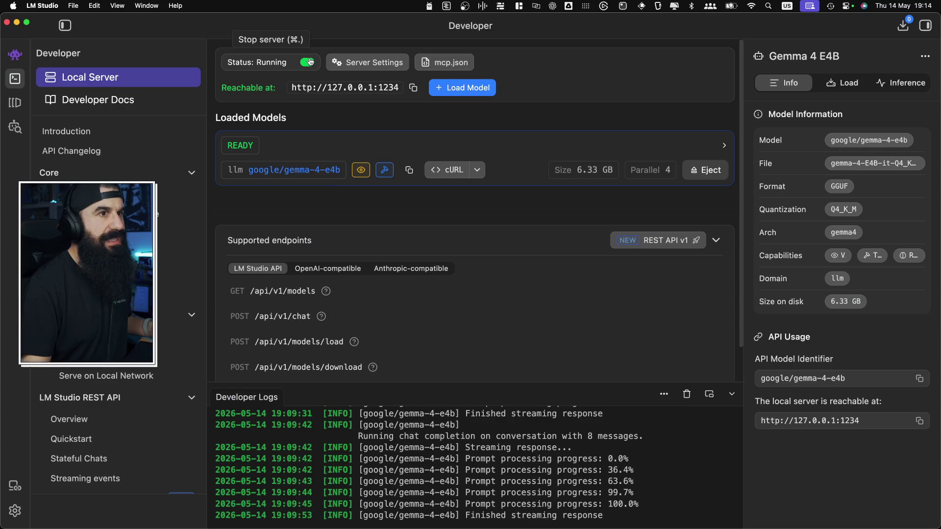
- Stop LM Studio's local server and eject the gemma-4-e4b model from memory
click(307, 63)
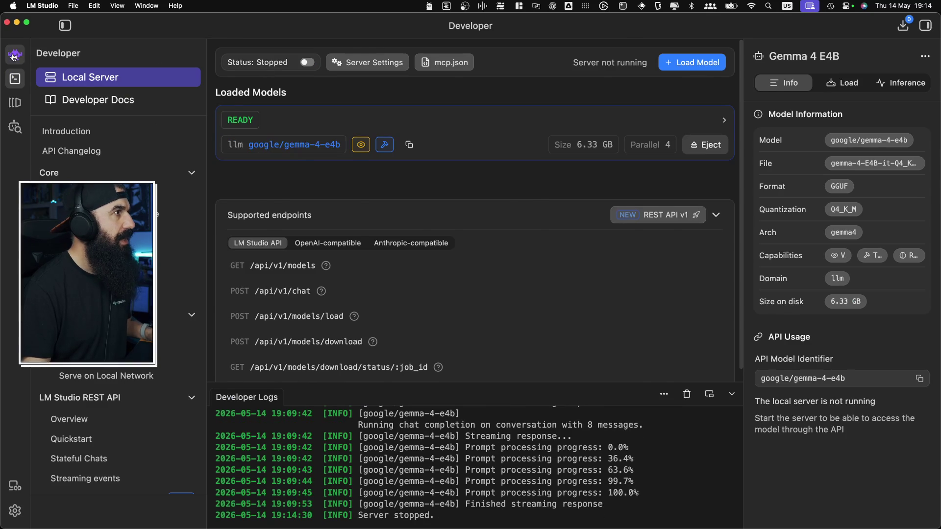
click(14, 54)
click(615, 25)
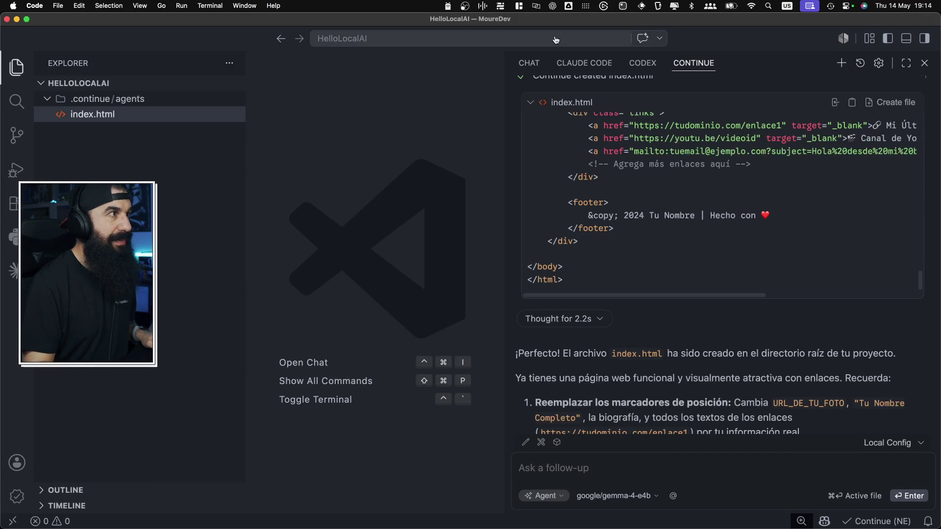
- In the Greeting in Spanish chat, switch to qwen3.5:4b and send 'Hola'
click(520, 69)
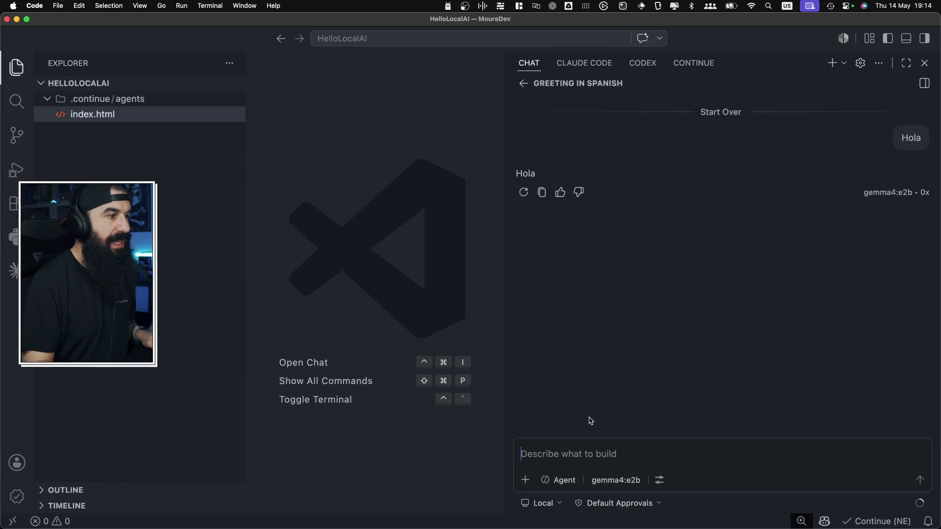
click(615, 480)
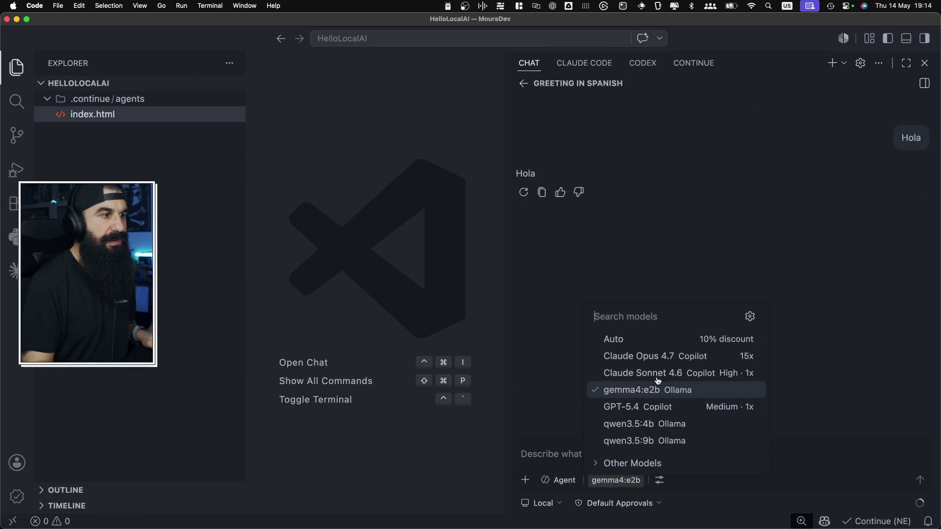
click(652, 425)
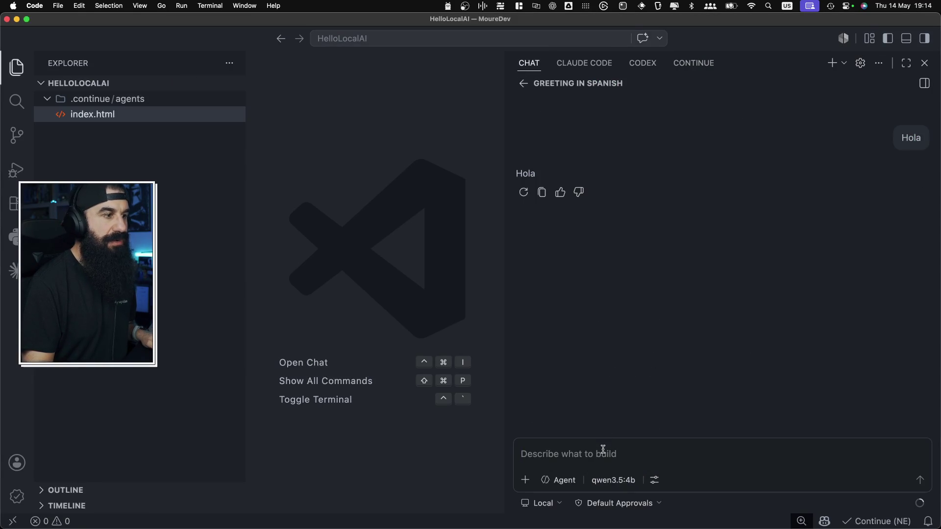
text(Hola)
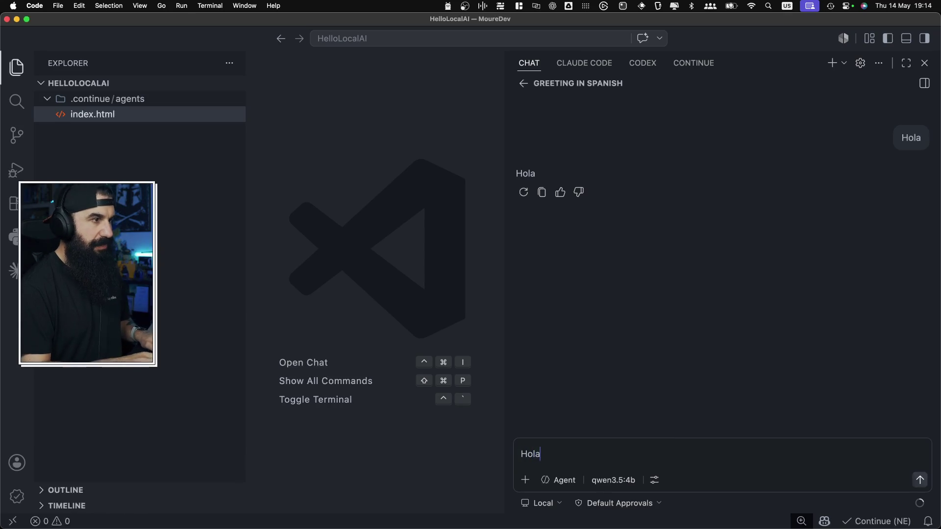
key(Return)
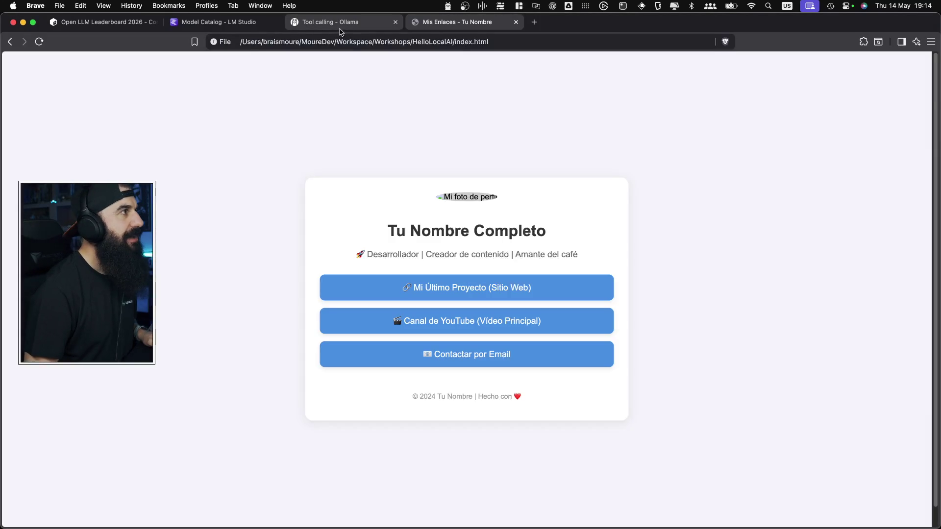
- Switch to the 'Tool calling - Ollama' docs tab and scroll through its sidebar
click(330, 22)
scroll(75, 81, up, 5)
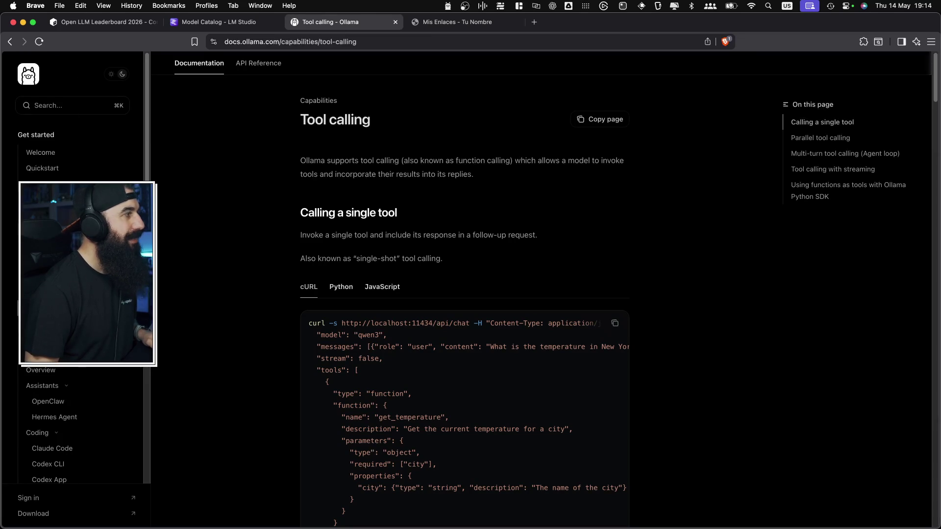
scroll(73, 117, down, 5)
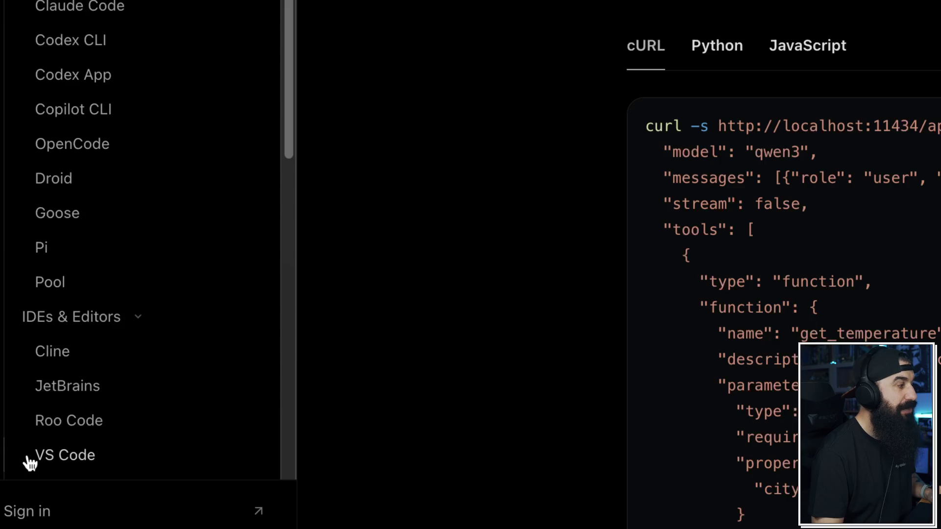
- Read the VS Code integration guide, selecting its 'ollama launch vscode' command
click(30, 462)
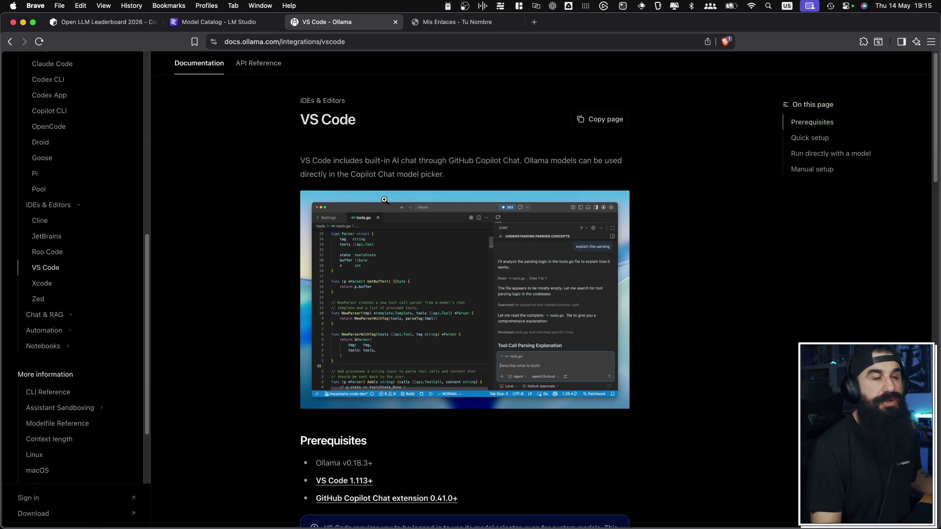
scroll(388, 200, down, 5)
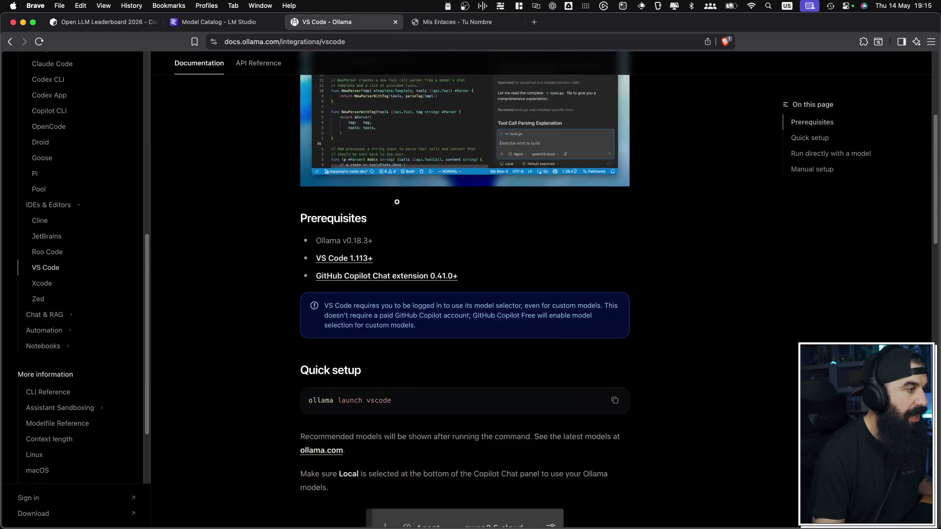
scroll(397, 201, down, 5)
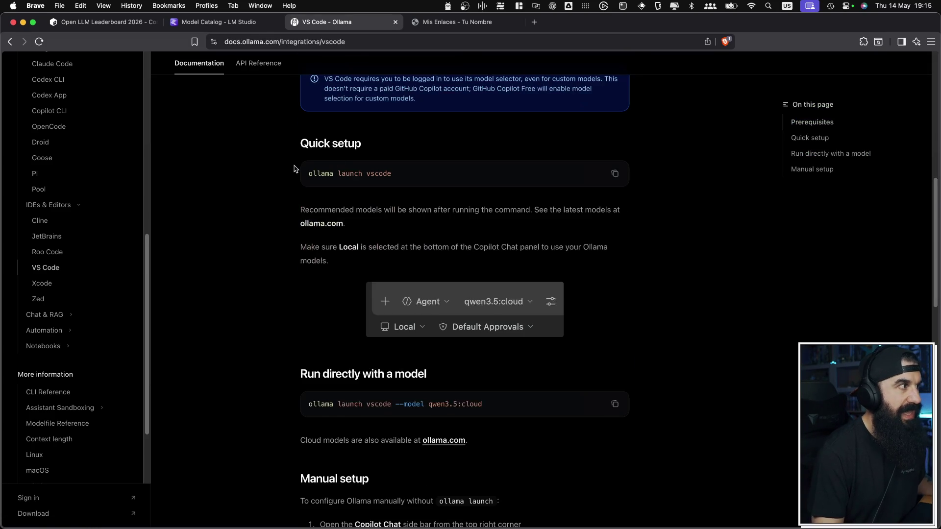
drag(304, 172, 423, 183)
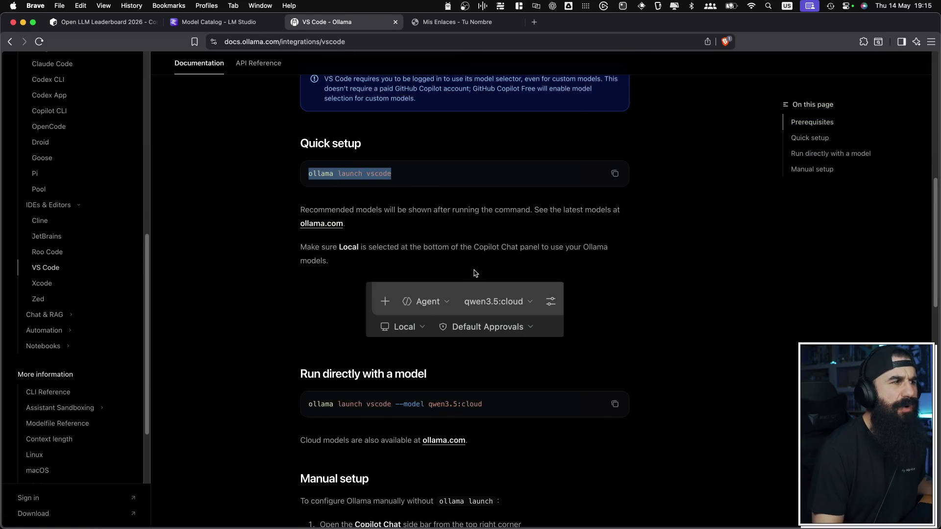
scroll(492, 300, down, 5)
scroll(473, 284, down, 10)
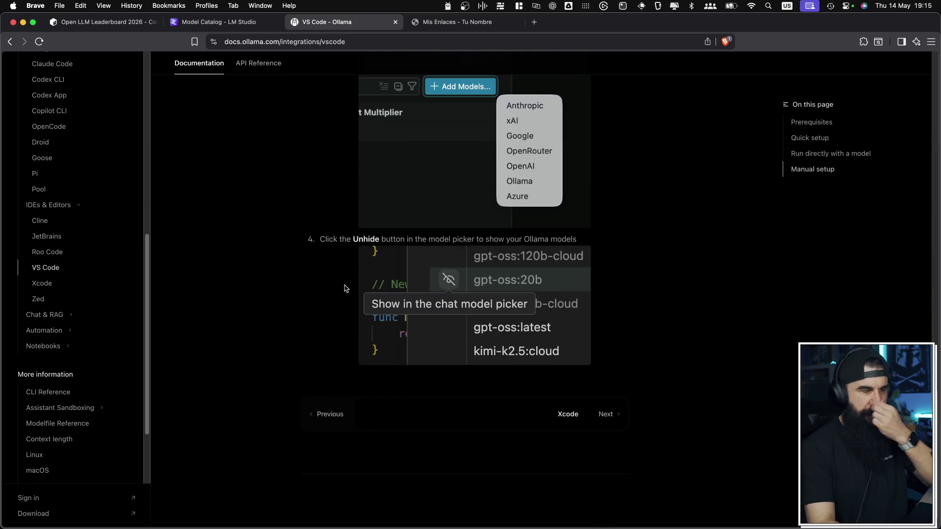
- Browse the Xcode, Zed, VS Code and JetBrains integration guides
click(43, 284)
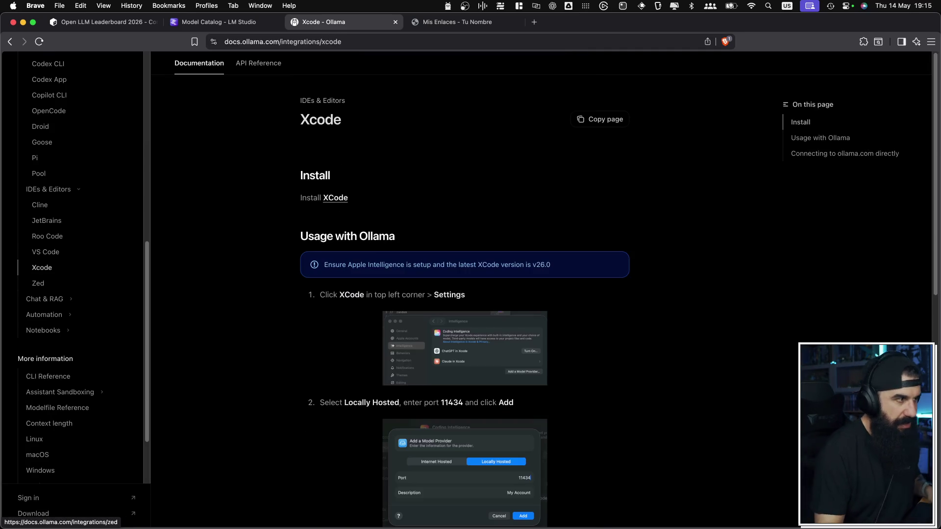
scroll(625, 321, down, 5)
scroll(625, 321, up, 15)
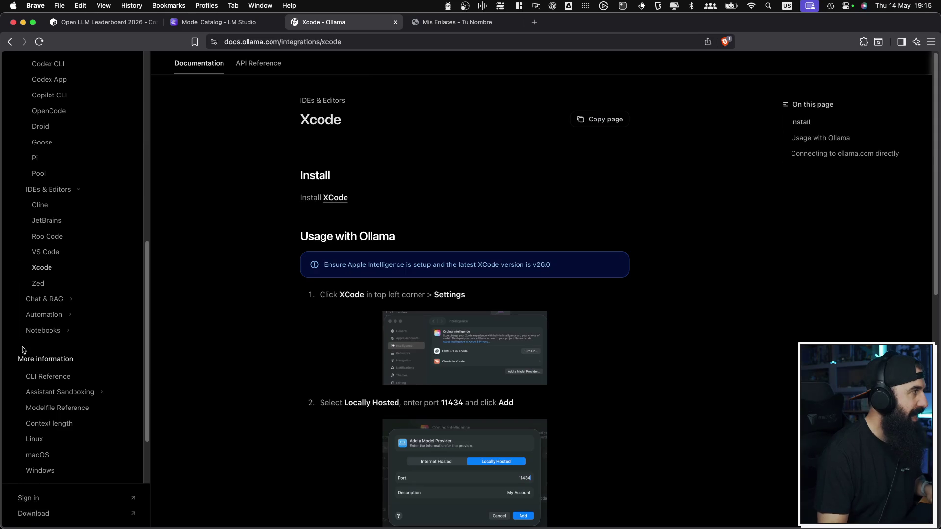
click(37, 283)
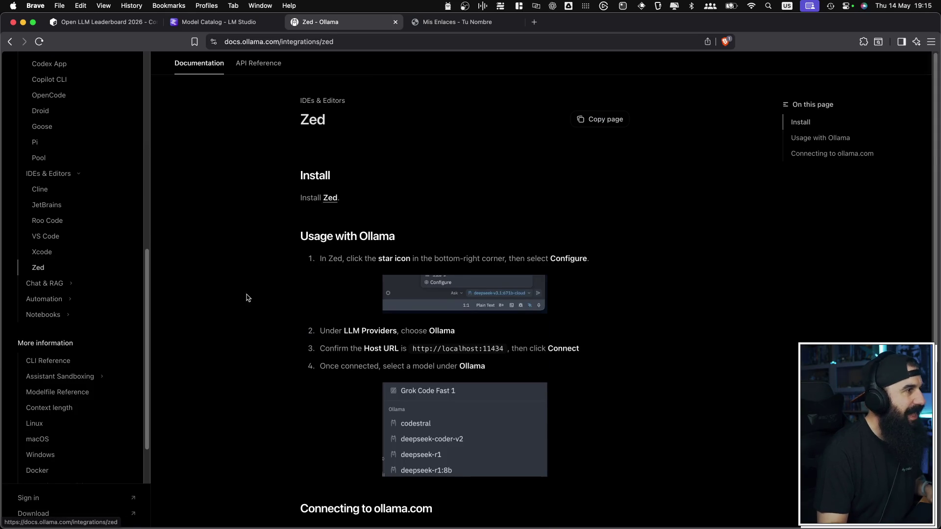
click(49, 237)
click(47, 235)
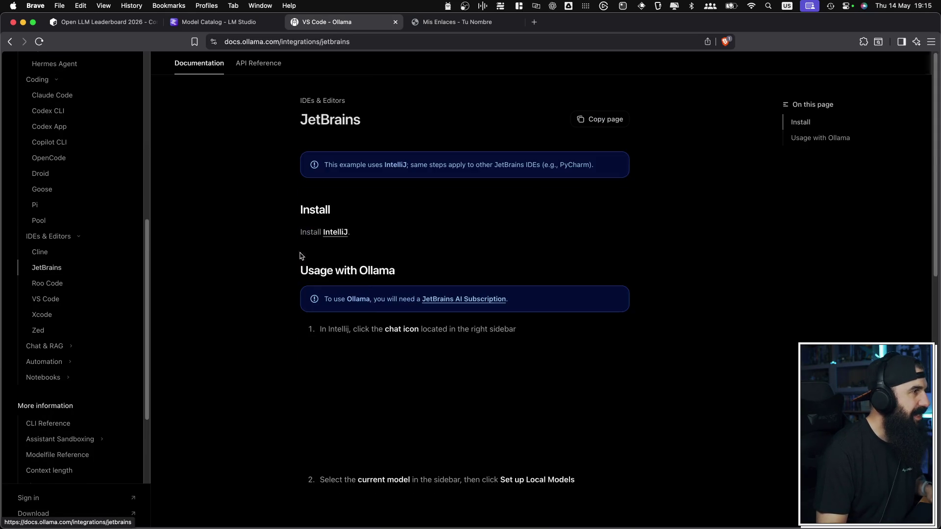
scroll(300, 256, down, 10)
scroll(376, 289, up, 10)
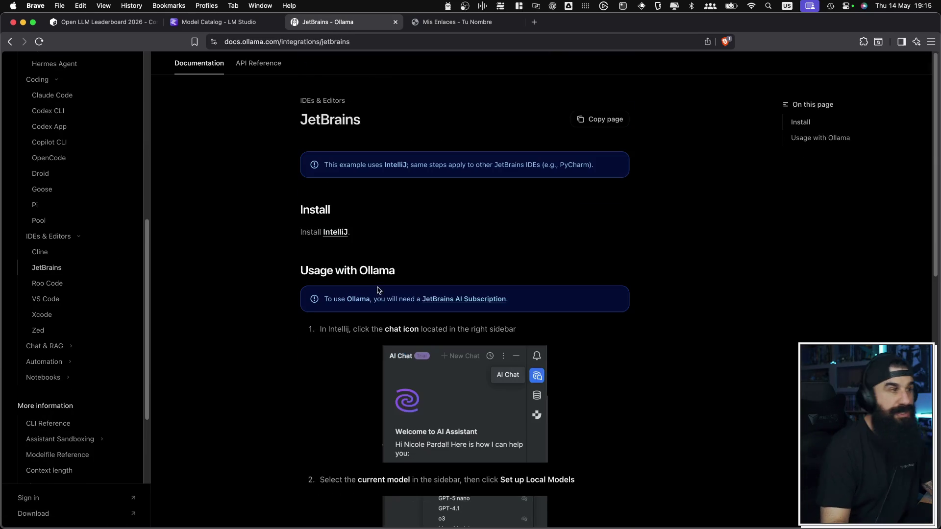
scroll(105, 286, up, 5)
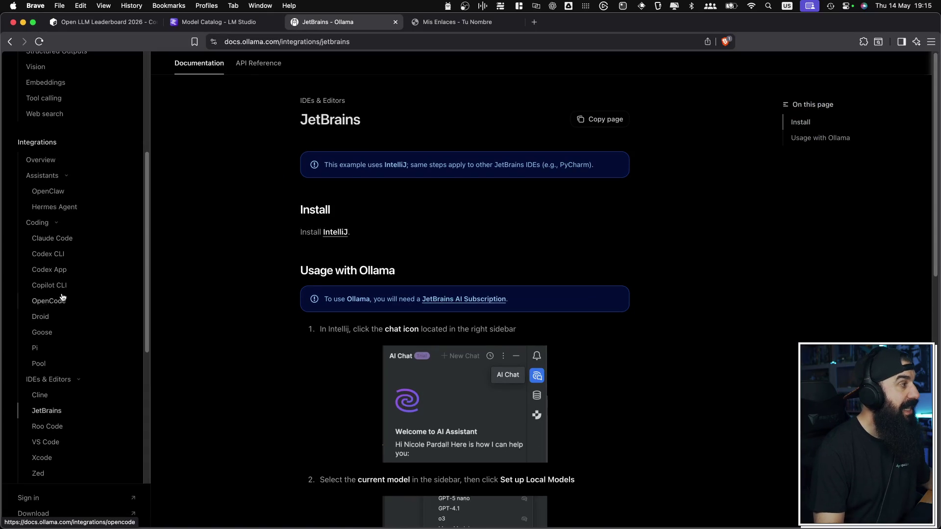
- Look over the OpenCode and Goose guides, ending on the Claude Code guide
click(63, 301)
click(61, 298)
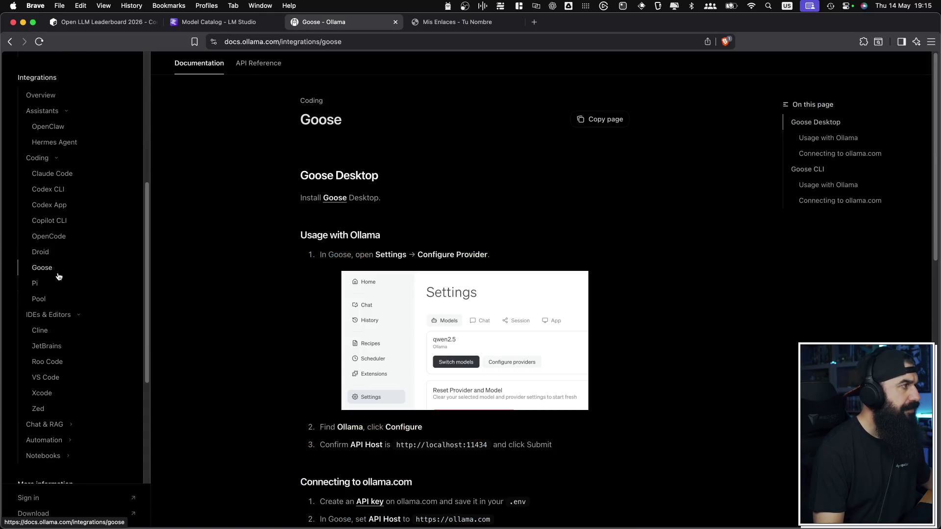
click(60, 237)
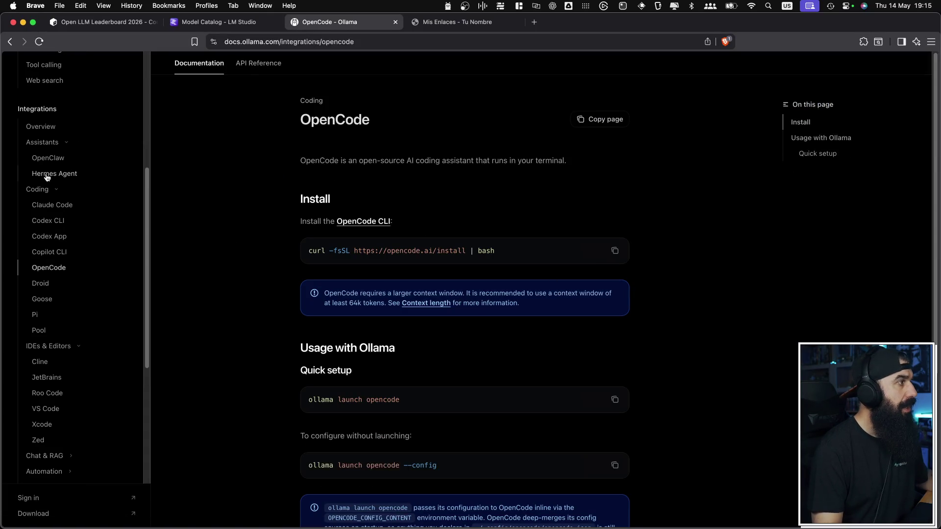
click(57, 206)
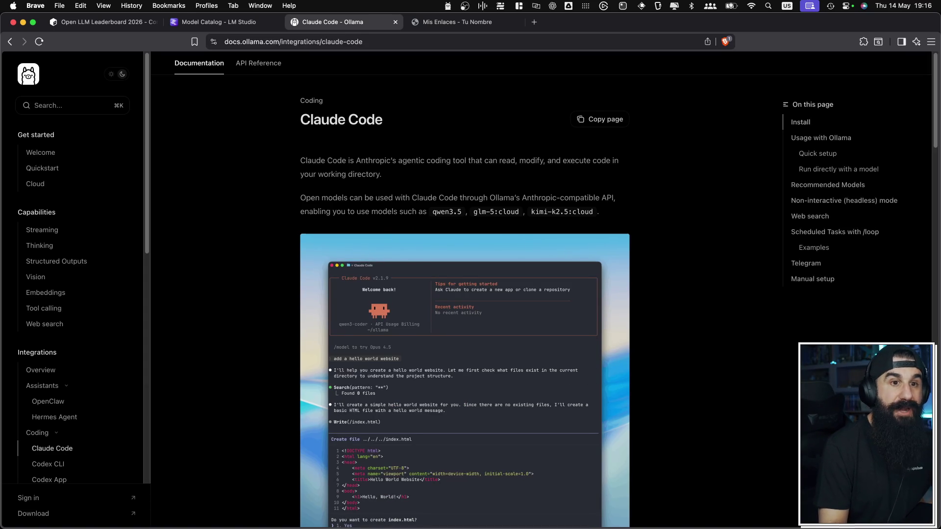
scroll(514, 282, down, 3)
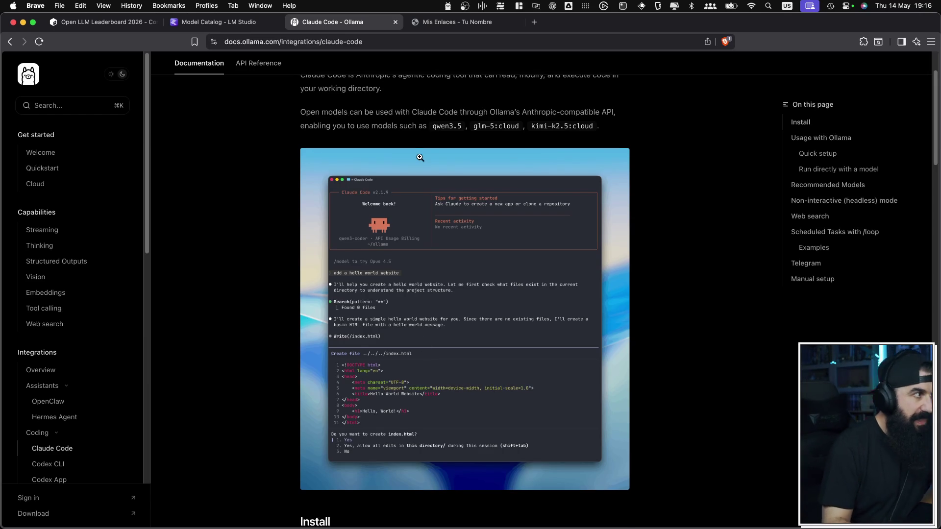
scroll(420, 158, up, 3)
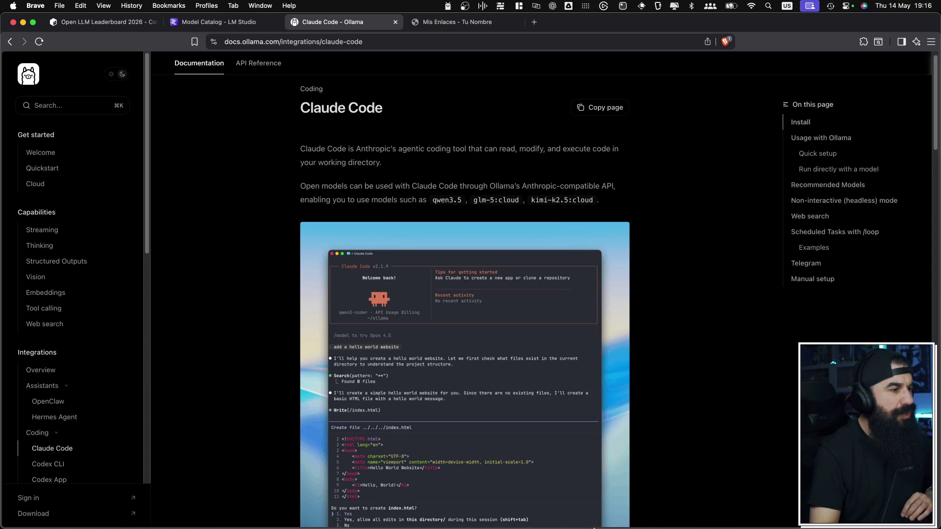
mouse_move(594, 528)
click(617, 515)
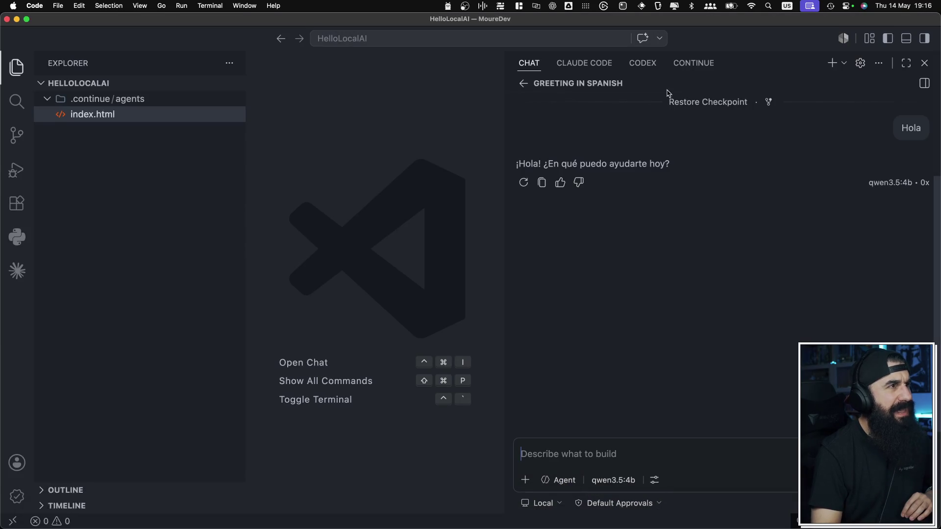
click(695, 69)
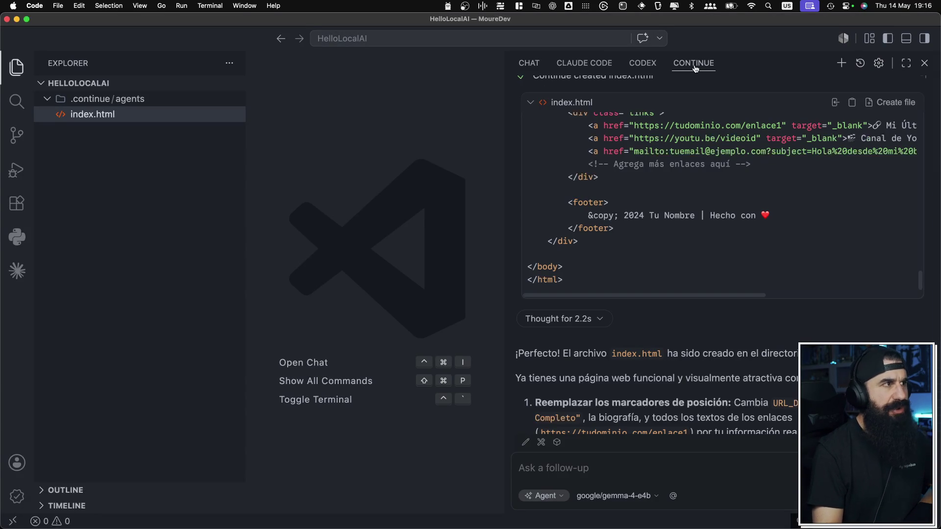
click(524, 66)
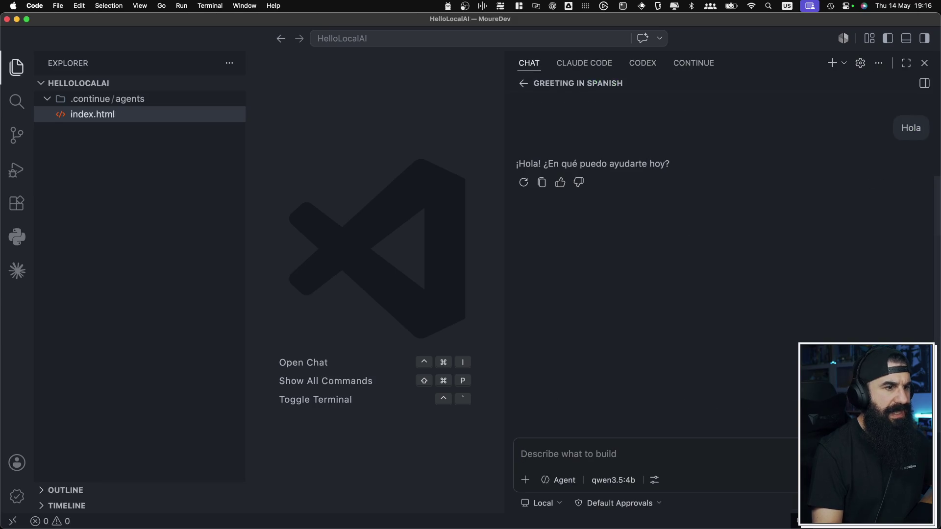
click(695, 67)
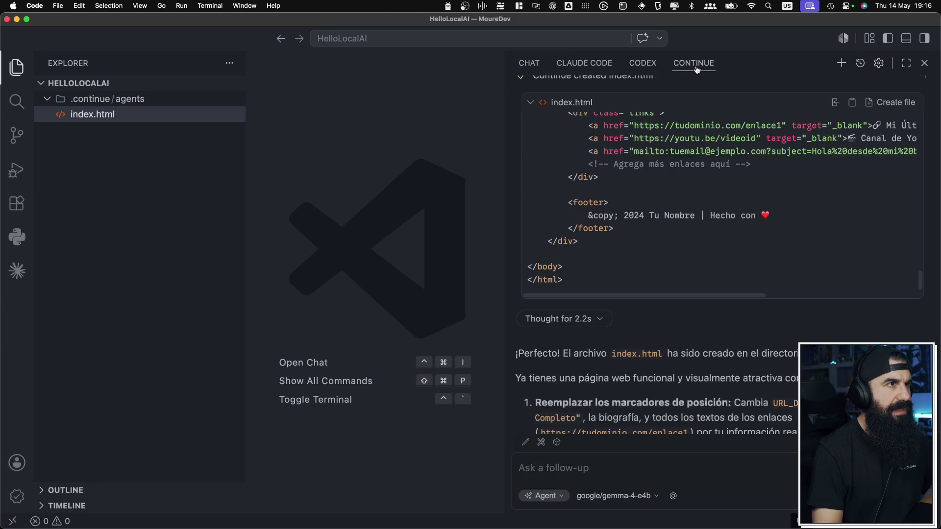
key(super+Tab)
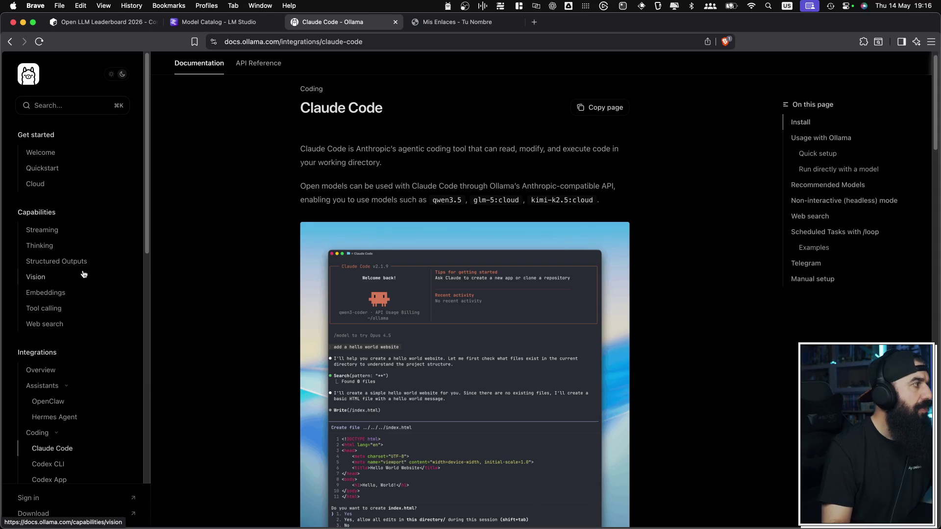
- Scroll the Claude Code guide down to Usage with Ollama and the Recommended Models list
scroll(47, 293, down, 5)
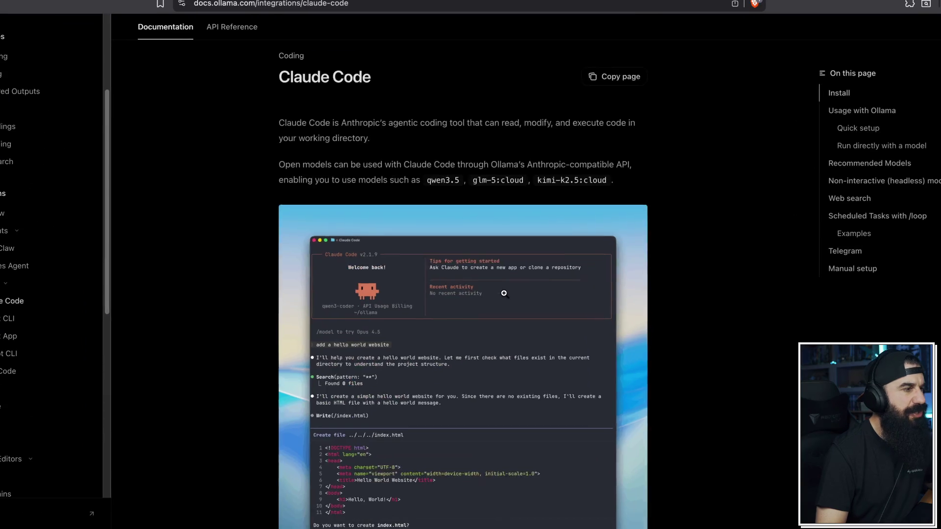
scroll(504, 293, down, 10)
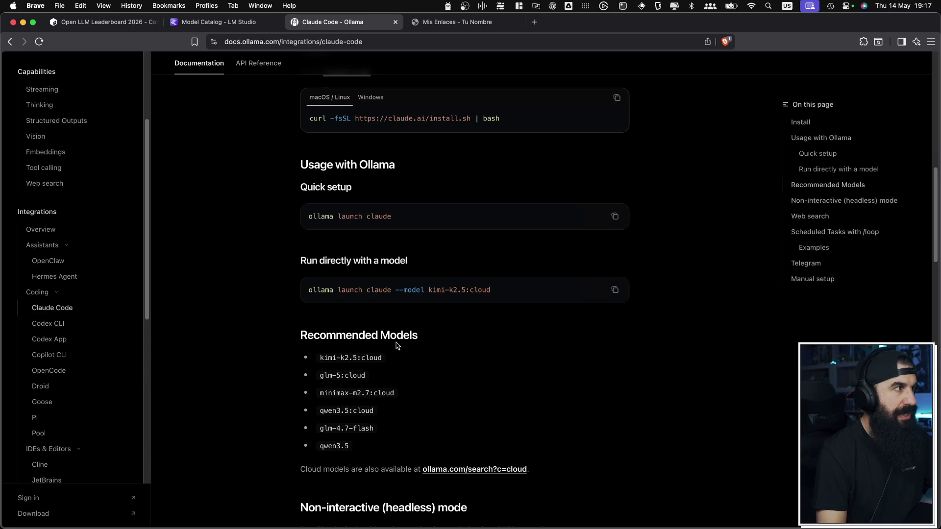
- Switch to Warp and open a new terminal session in the HelloLocalAI folder
key(super+Tab)
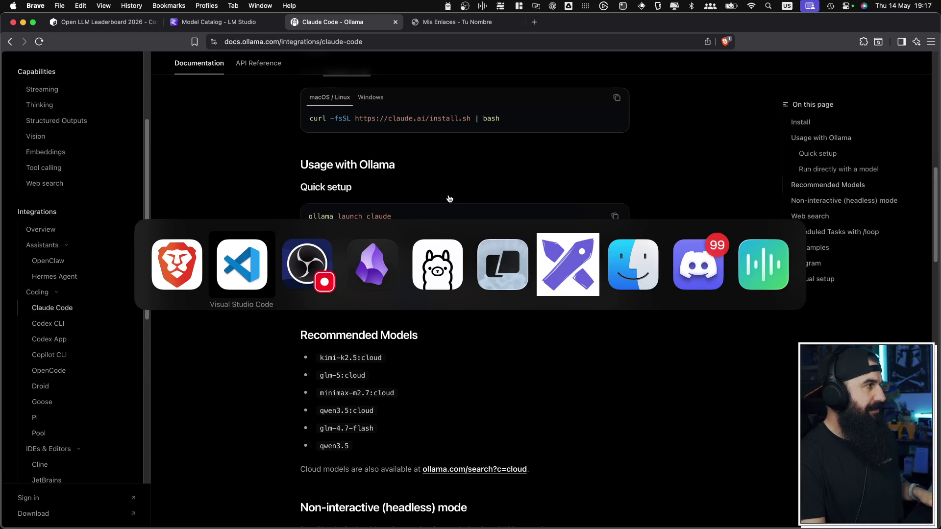
key(super+Tab)
key(Tab)
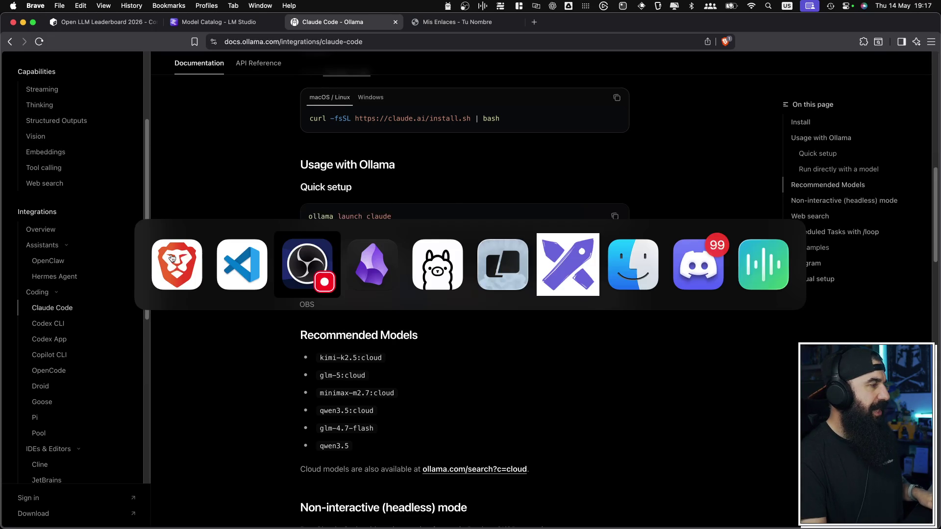
key(super+Tab)
key(Tab)
key(Tab)
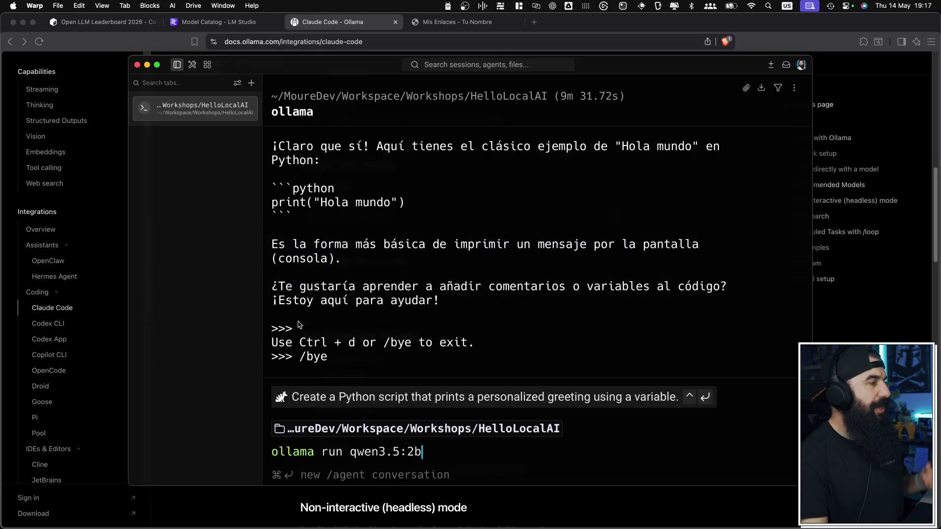
click(252, 83)
click(269, 116)
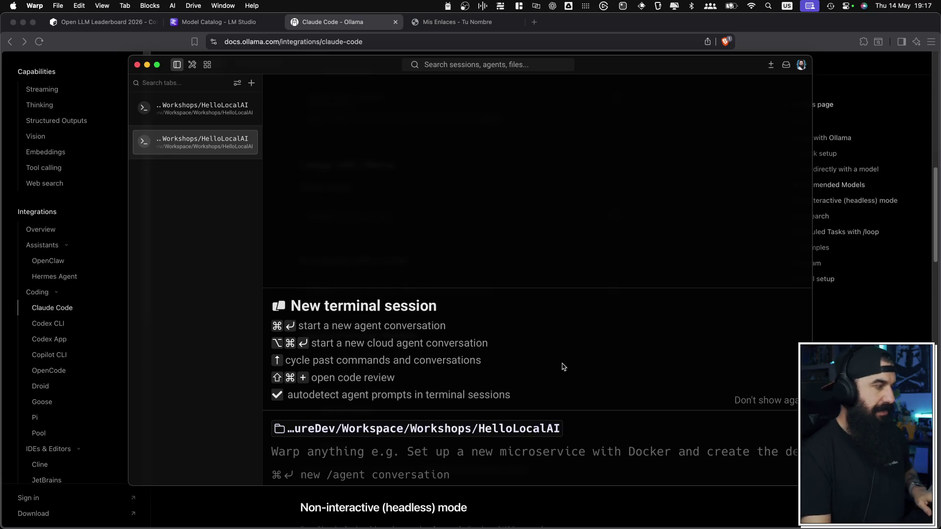
- Fix the mistyped command and launch Claude Code with 'claude'
text(claude\)
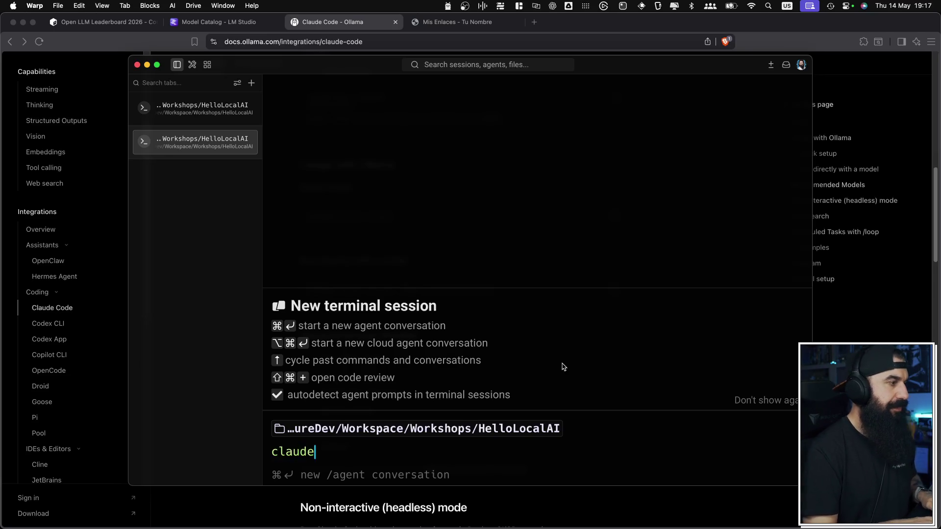
key(Return)
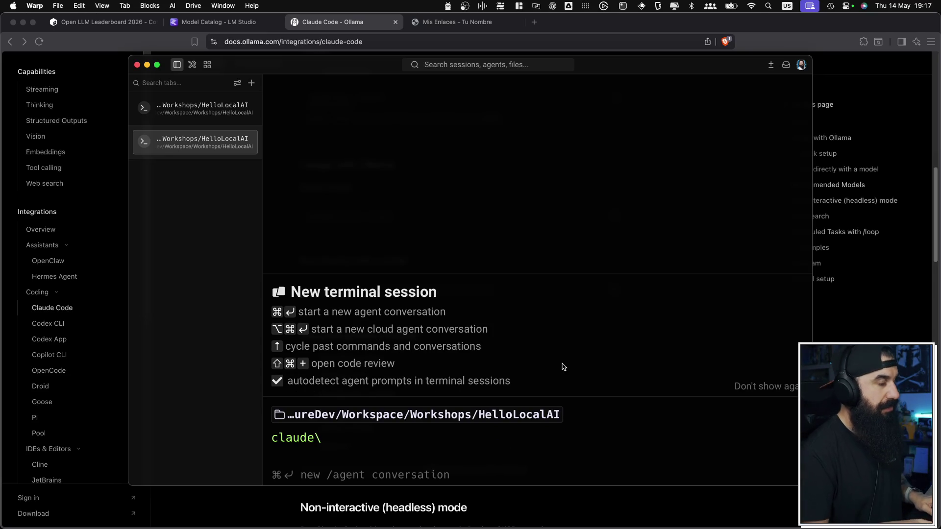
key(ctrl+c)
key(Up)
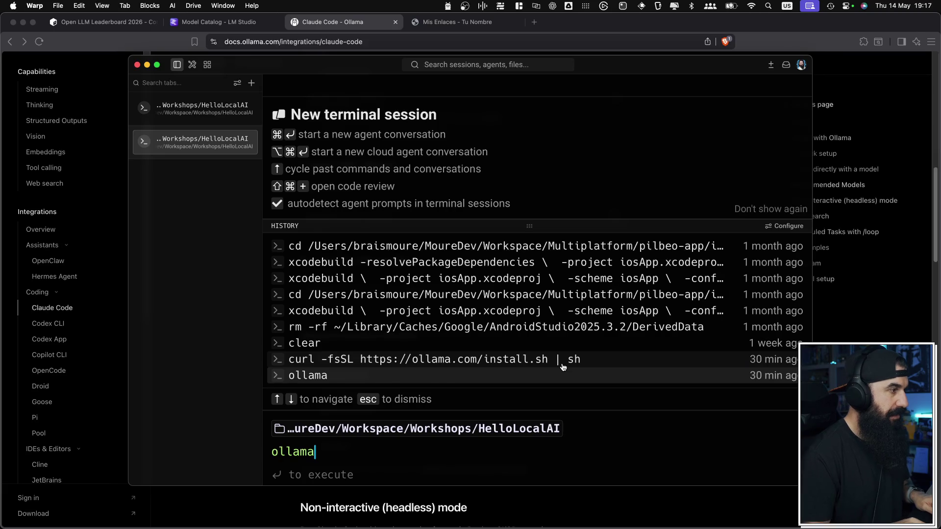
key(Escape)
text(claude)
key(Return)
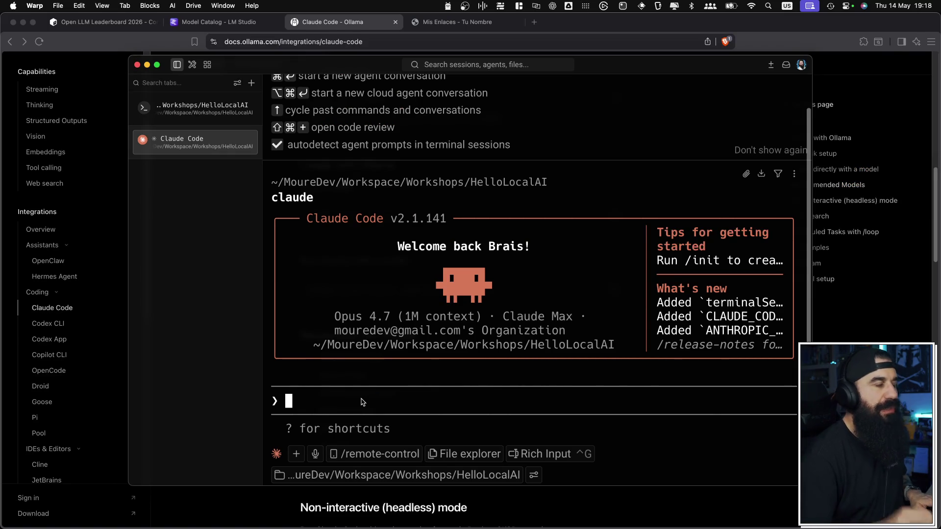
- Quit Claude Code with Ctrl-C twice and switch back to the Ollama docs
key(ctrl+c)
key(ctrl+c)
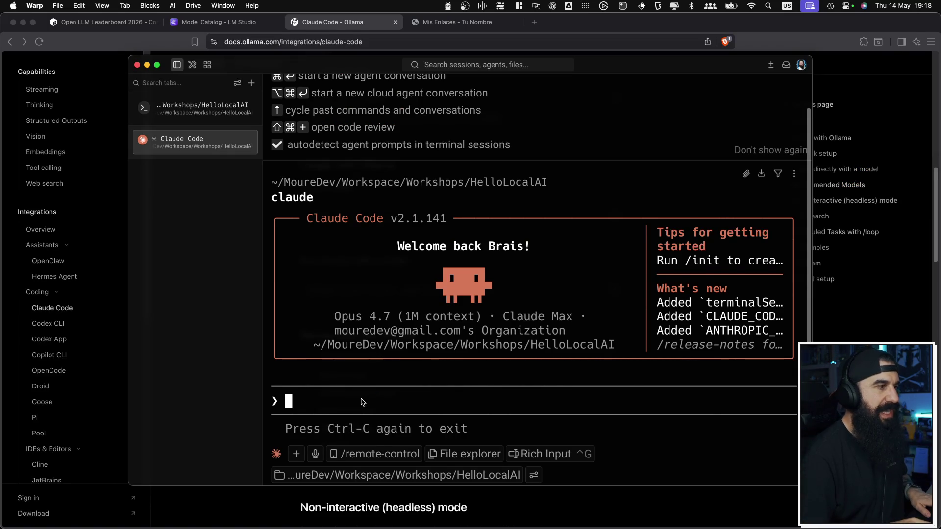
key(ctrl+c)
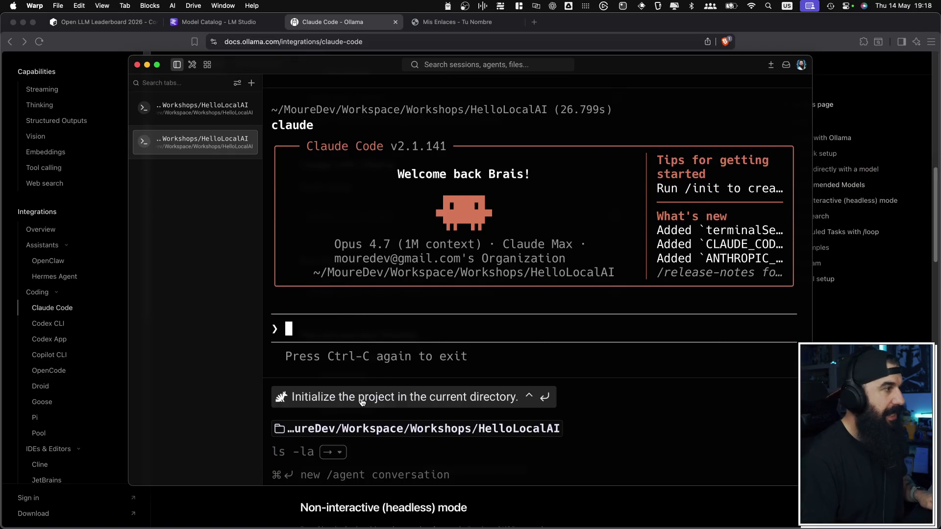
key(super+Tab)
- Select the full 'ollama launch claude' command on the Claude Code docs page
scroll(406, 177, up, 3)
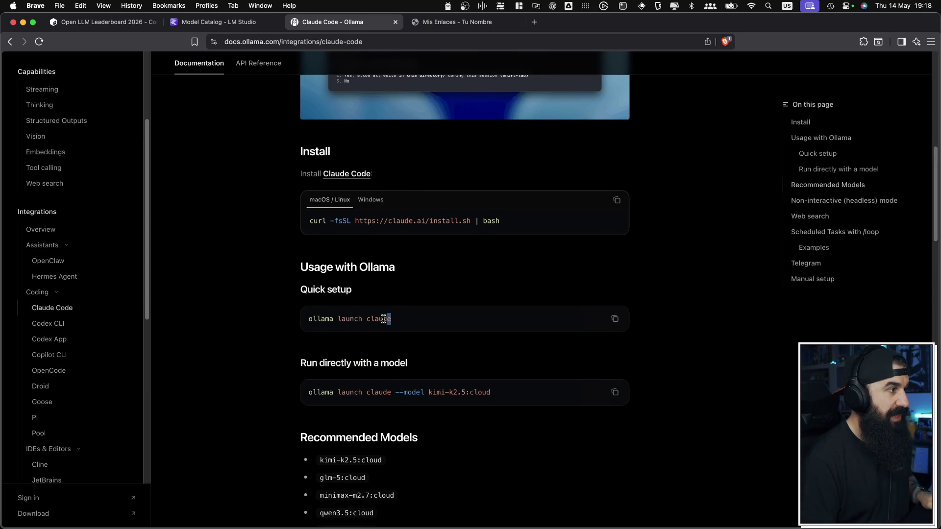
drag(384, 319, 326, 320)
click(322, 328)
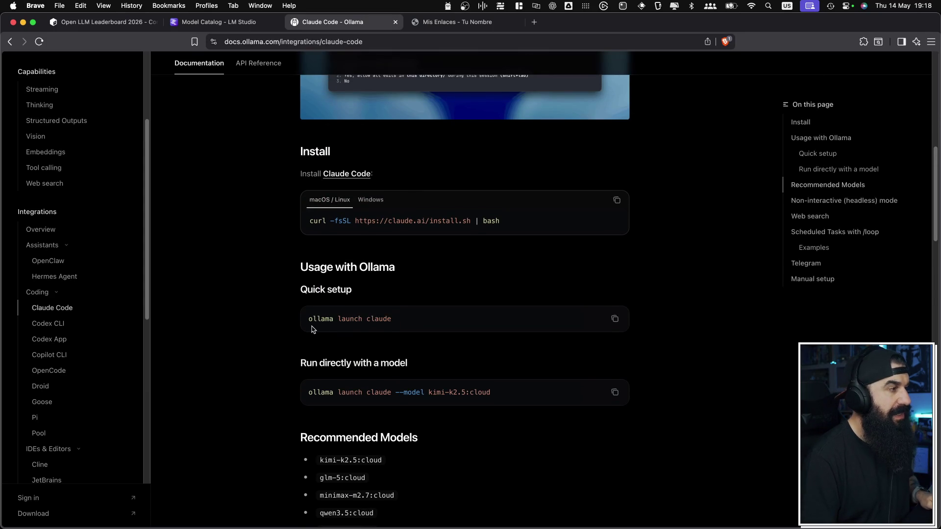
triple_click(310, 320)
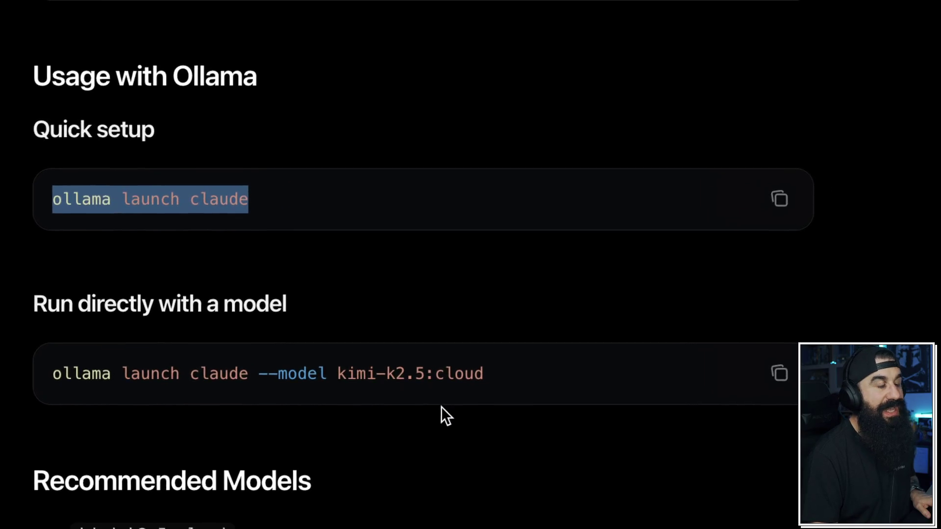
- Scroll through the Manual setup and Scheduled Tasks with /loop sections, then return to Warp
scroll(449, 410, down, 1)
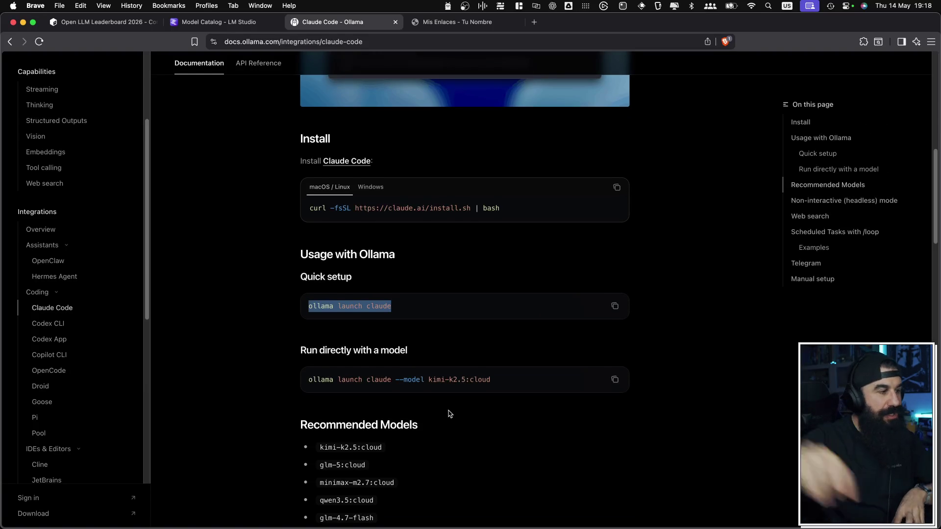
scroll(449, 414, down, 5)
scroll(450, 413, down, 3)
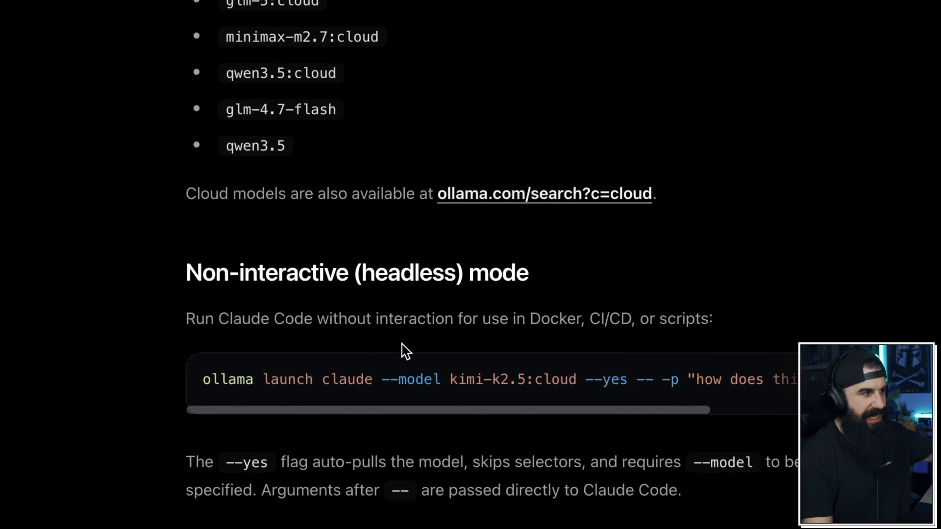
scroll(432, 429, down, 15)
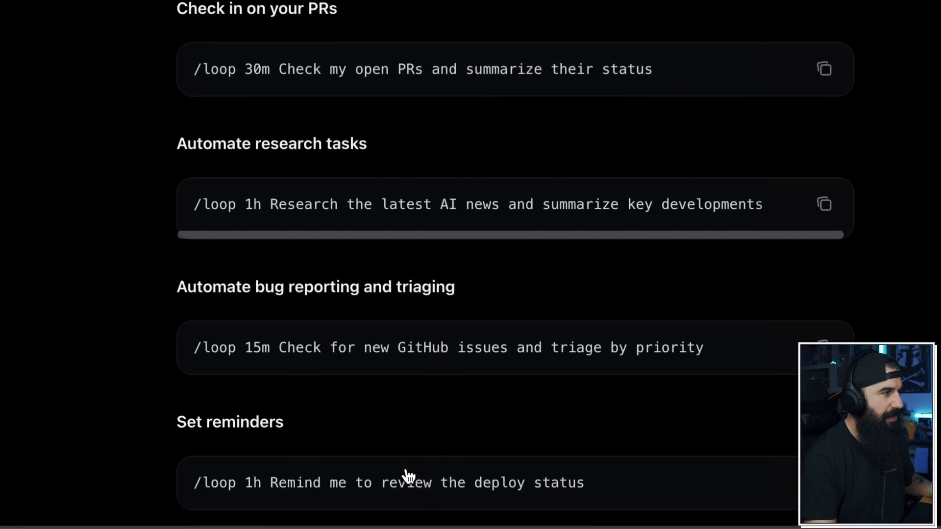
scroll(410, 501, down, 5)
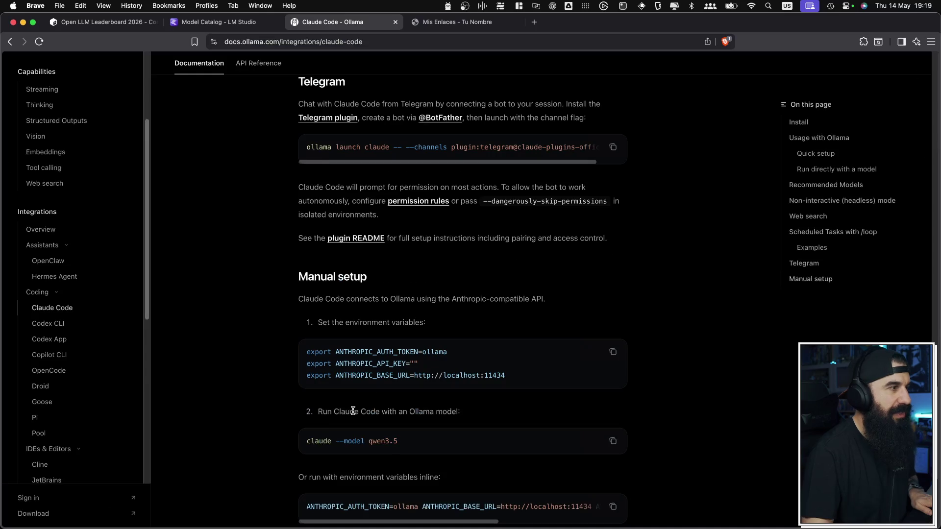
scroll(353, 411, up, 5)
scroll(362, 433, down, 9)
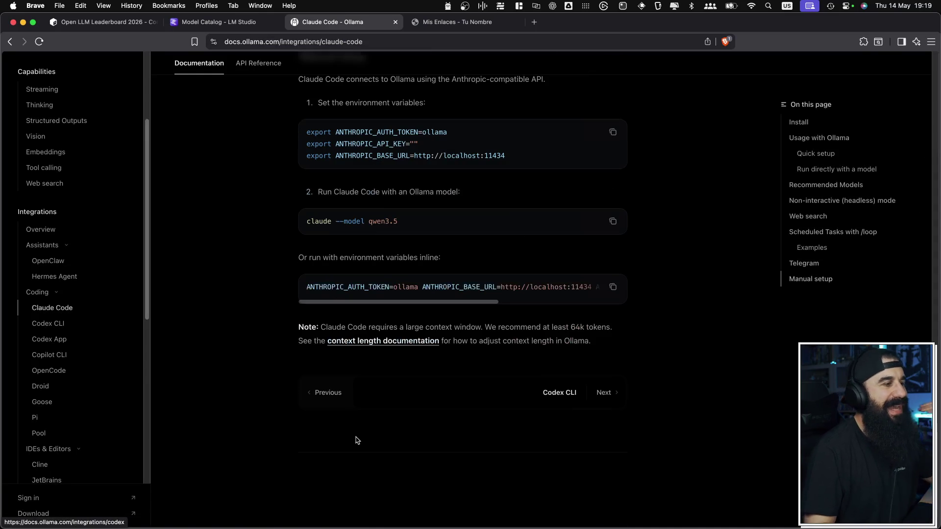
scroll(356, 440, up, 2)
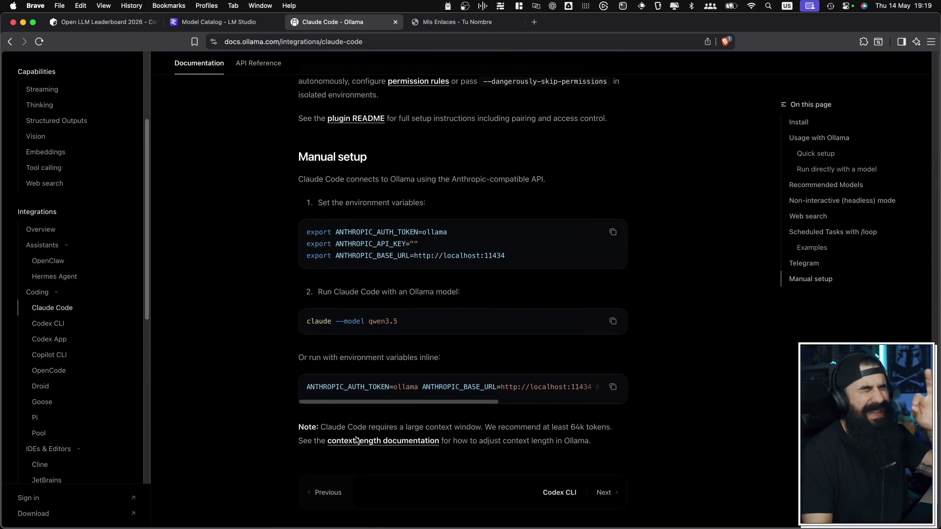
scroll(356, 440, up, 15)
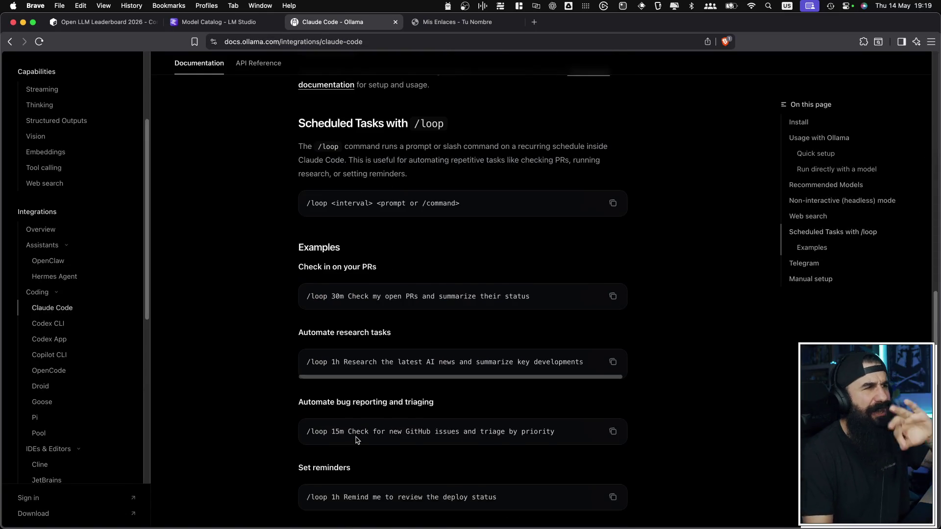
key(super+Tab)
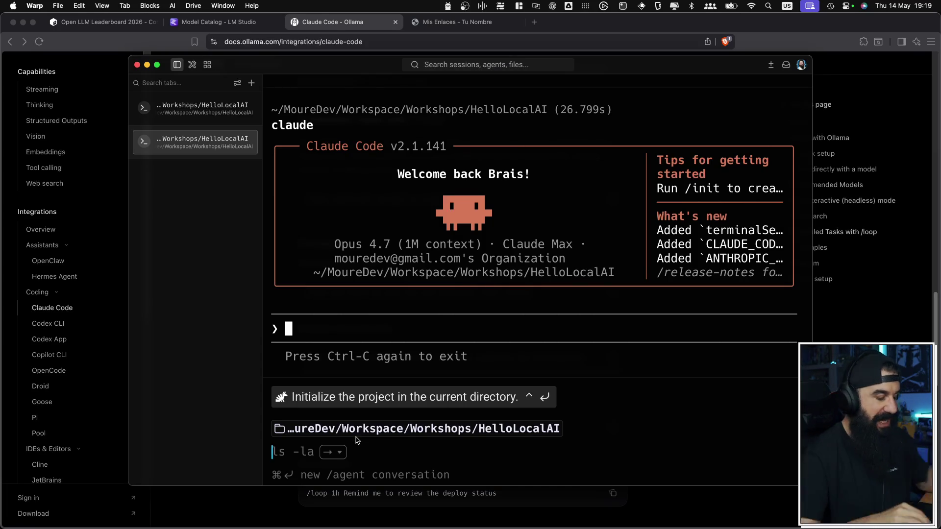
- Paste and run 'ollama launch claude', picking the local gemma4:e2b model
key(super+v)
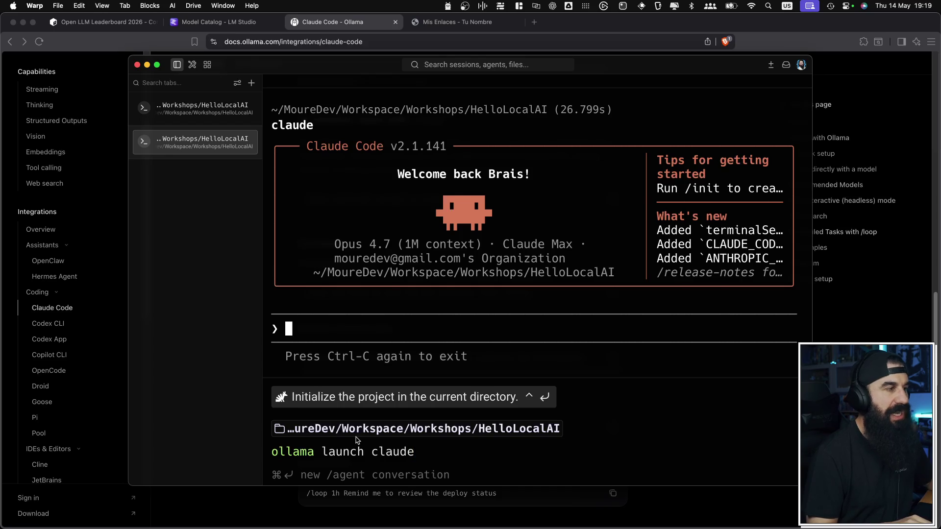
key(Return)
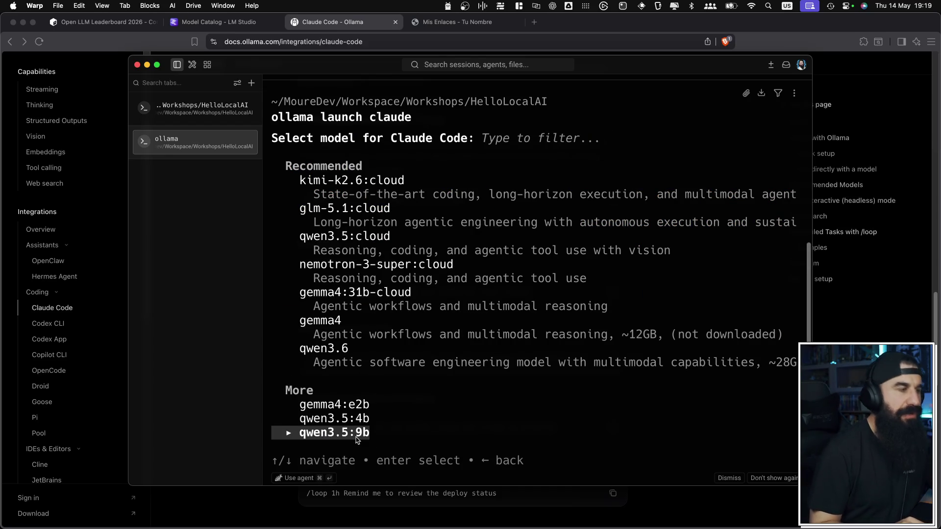
key(Up)
key(Up)
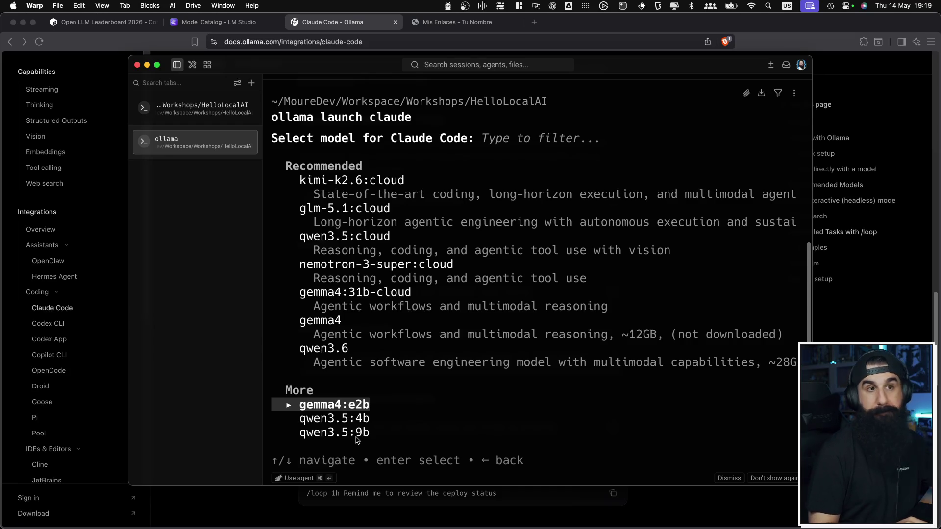
key(Return)
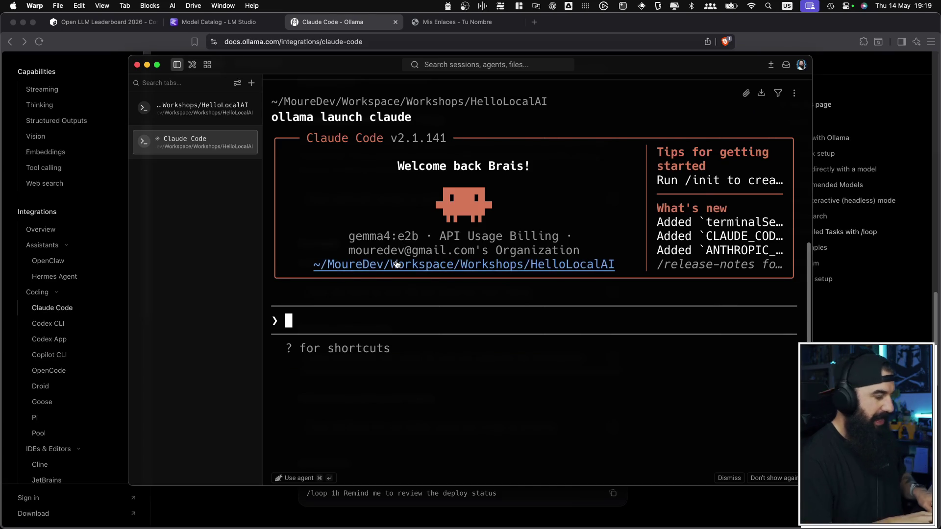
- Send 'Hola' to Claude Code on gemma4:e2b, then return to the Ollama docs
text(Hola)
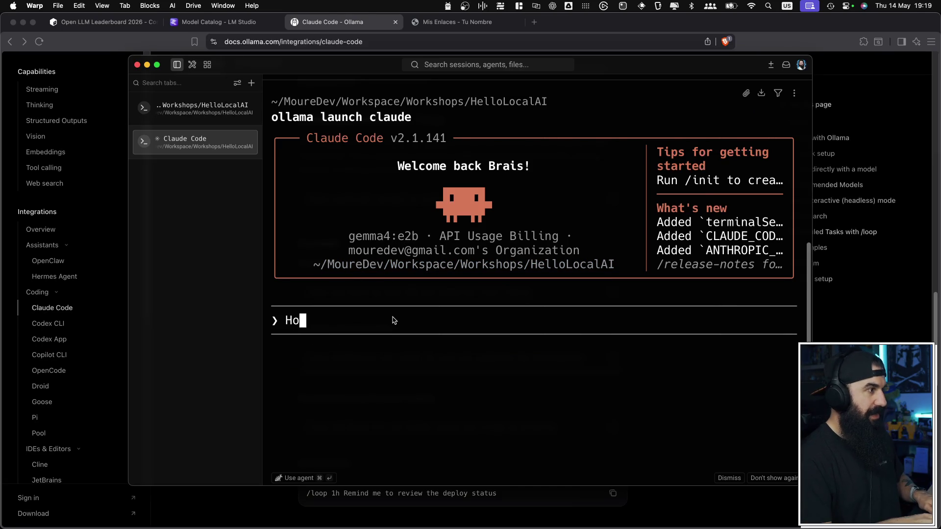
key(Return)
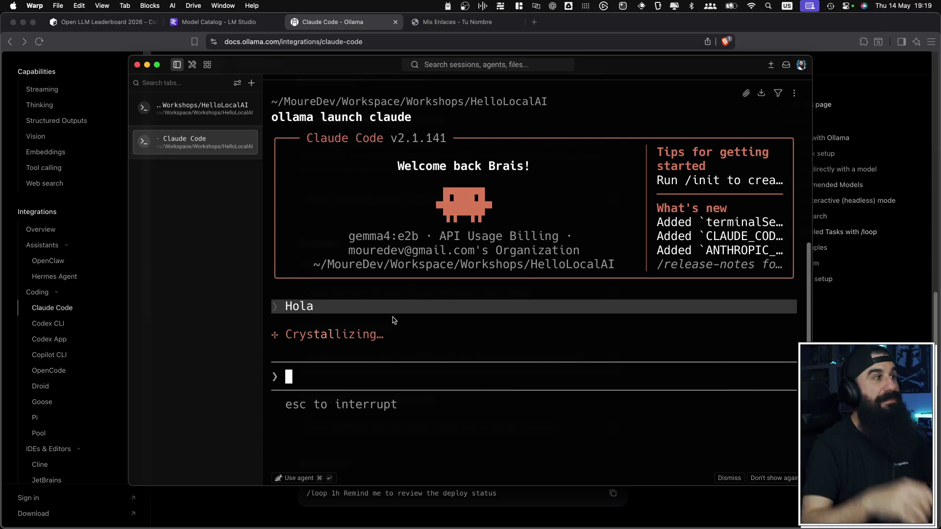
key(cmd+Tab)
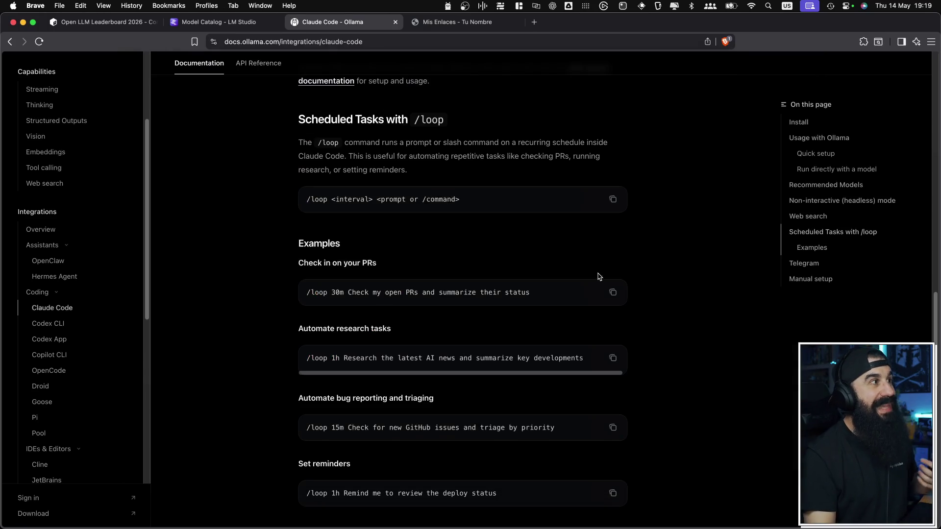
scroll(456, 274, up, 20)
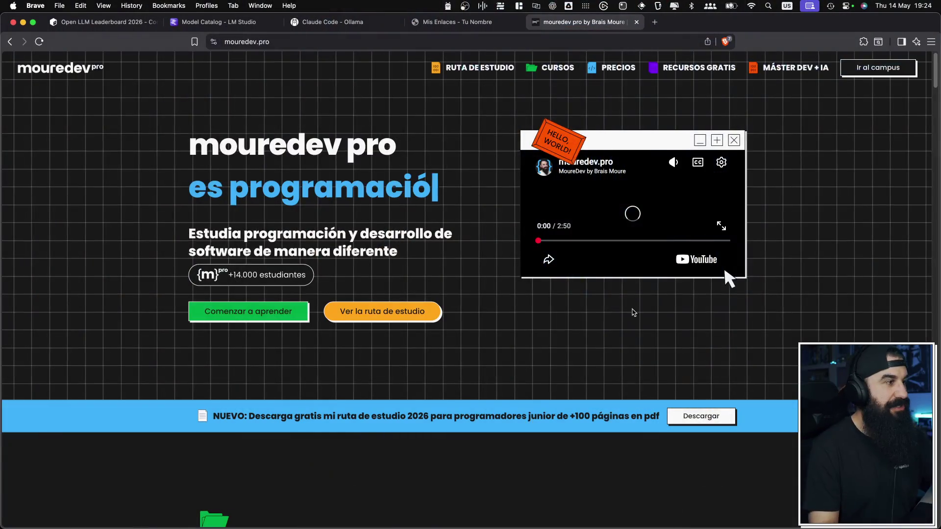
- Scroll the mouredev.pro site down to its Cursos section listing Backend con Python and Git y GitHub
scroll(651, 301, down, 10)
scroll(650, 301, down, 10)
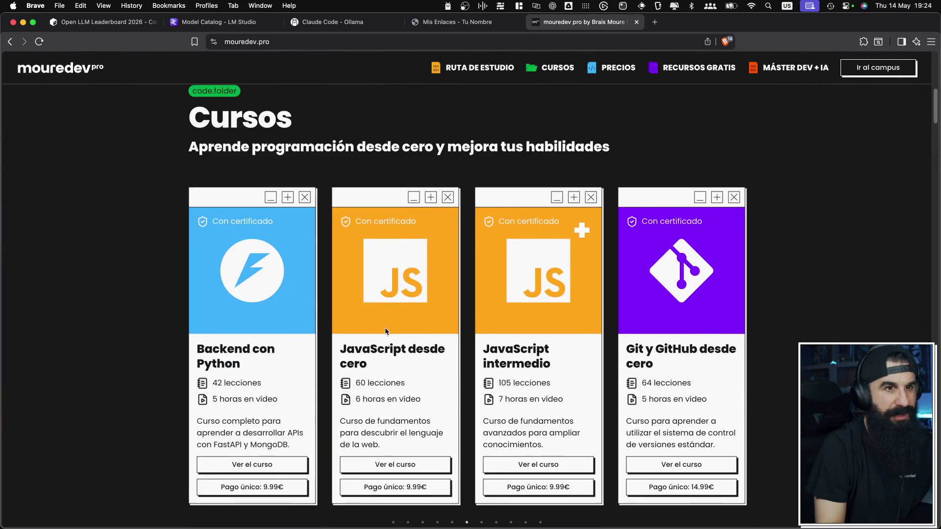
- Scroll through Ollama's Claude Code integration guide to its introduction and welcome screenshot
scroll(386, 331, down, 20)
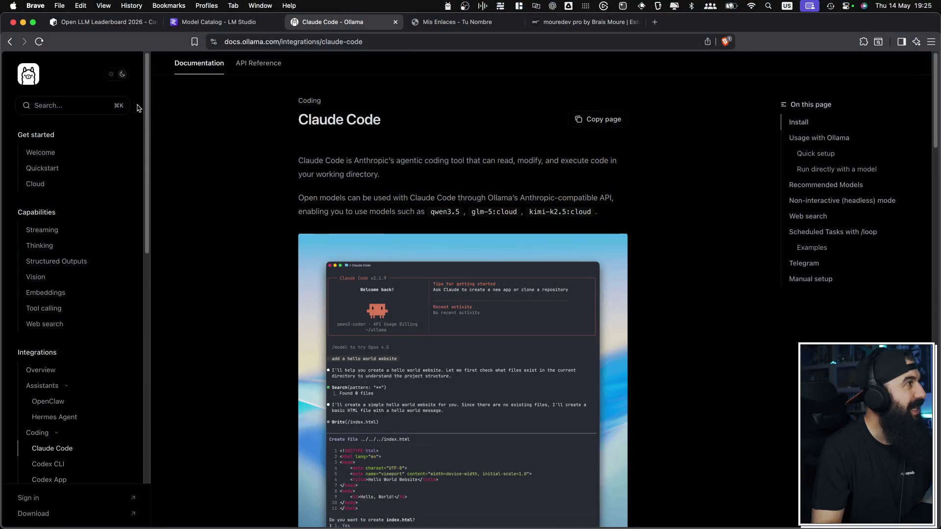
- Go to ollama.com and open its Models page listing qwen3.6, nemotron3 and kimi-k2.6
click(38, 80)
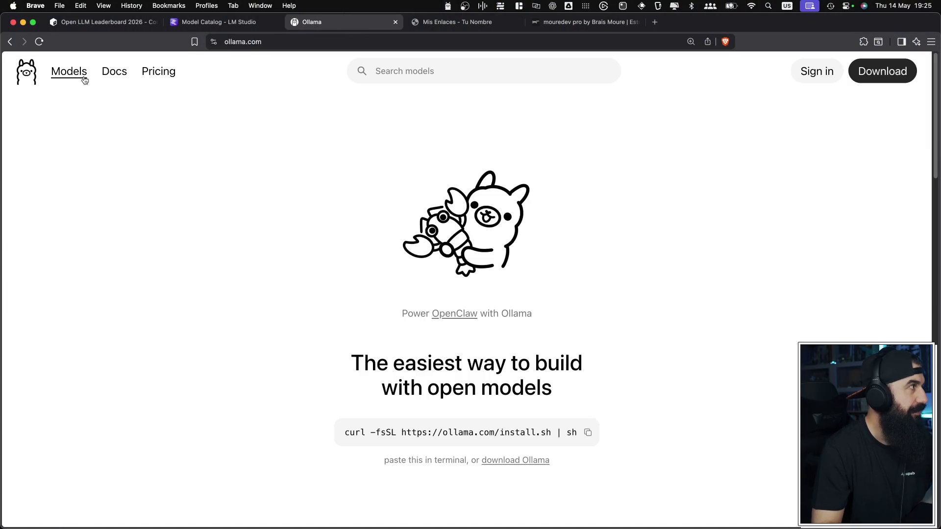
click(84, 80)
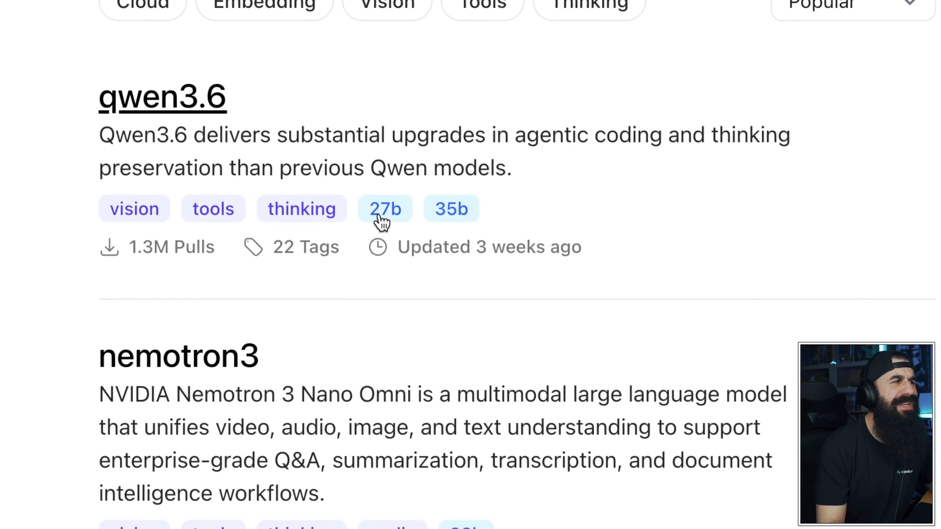
- Open the qwen3.6 model page and compare its variants, from 27b at 17GB to 35b-a3b-mlx-bf16 at 70GB
click(380, 219)
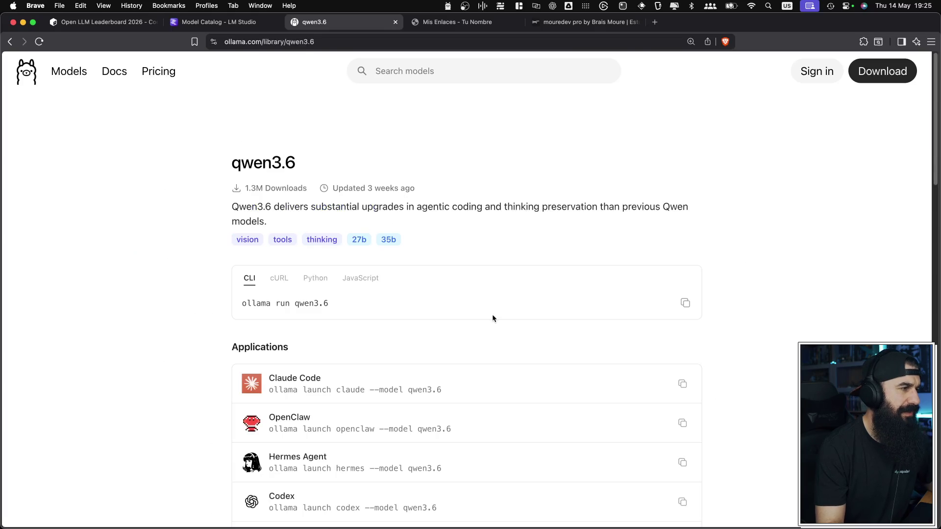
scroll(492, 314, down, 6)
scroll(494, 315, down, 5)
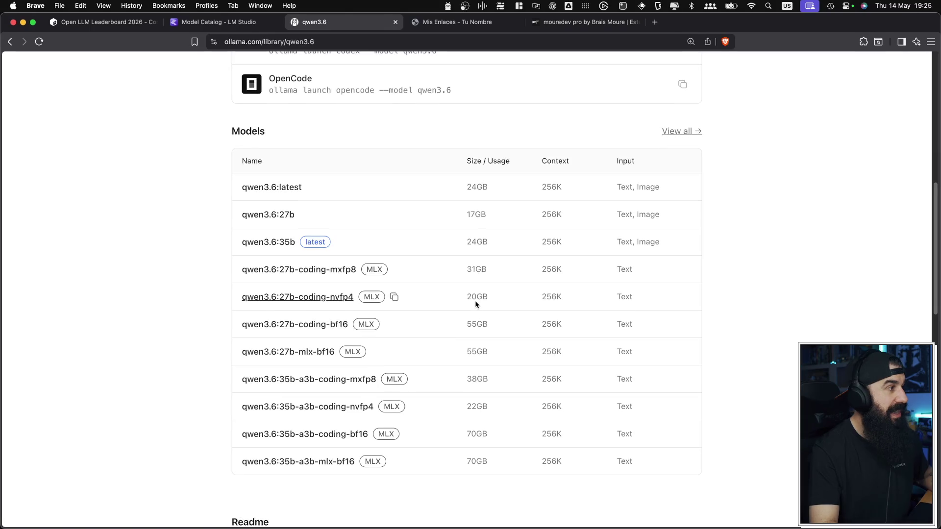
scroll(475, 301, up, 3)
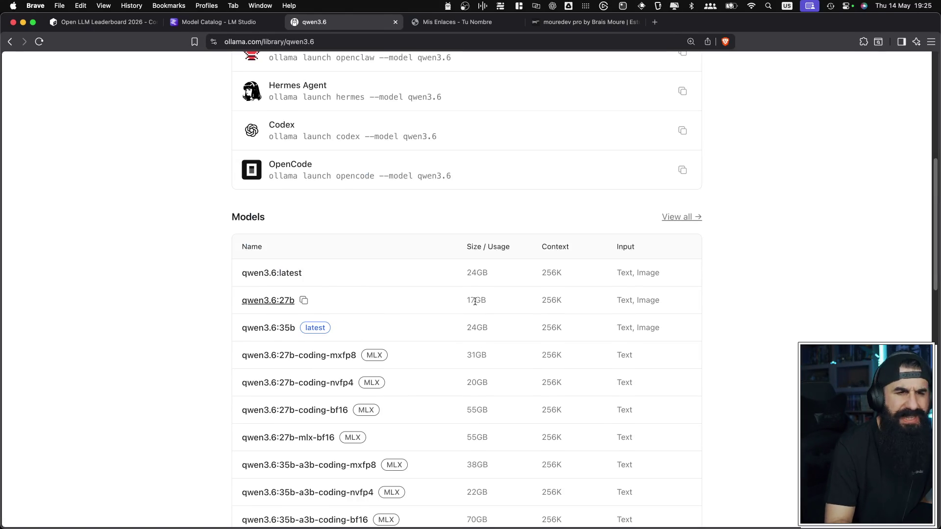
scroll(475, 303, down, 2)
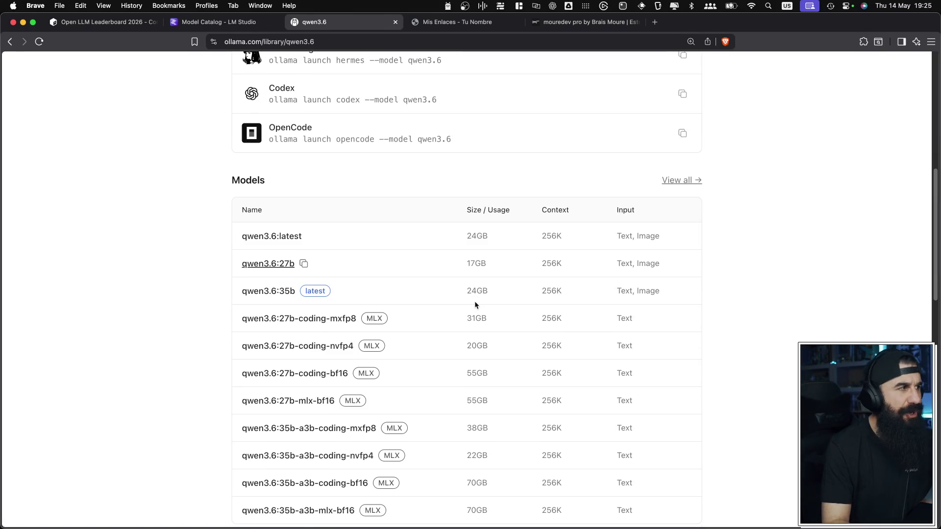
scroll(475, 301, up, 10)
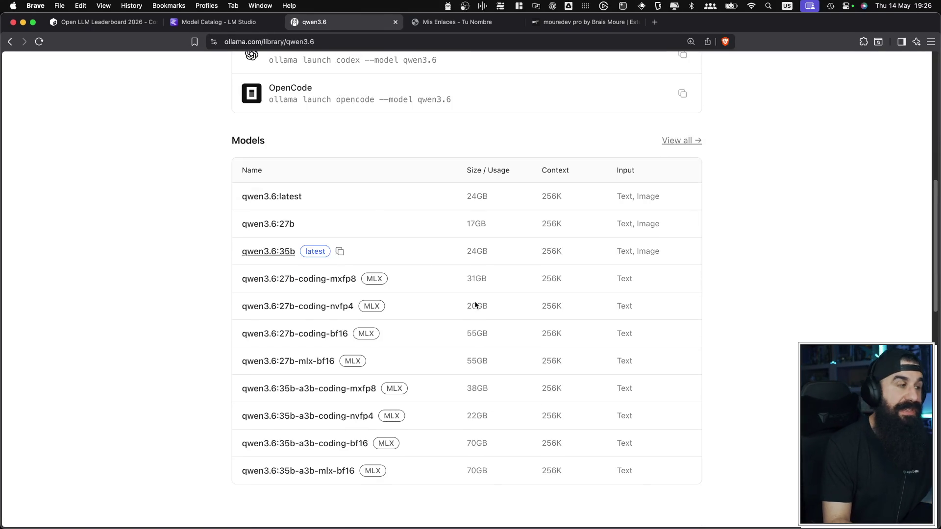
- Return to the model list and view gemma4's variants, from e2b at 7.2GB to 31b at 20GB
click(11, 42)
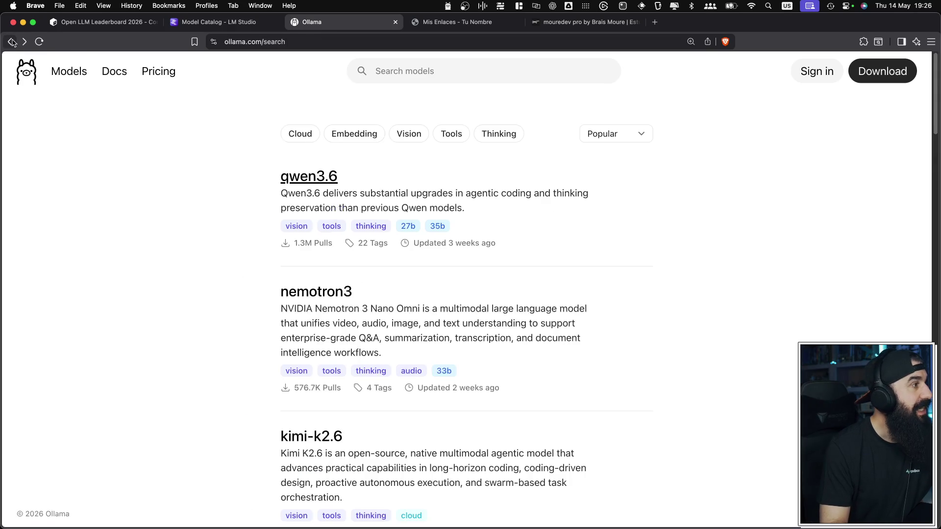
scroll(381, 268, down, 1)
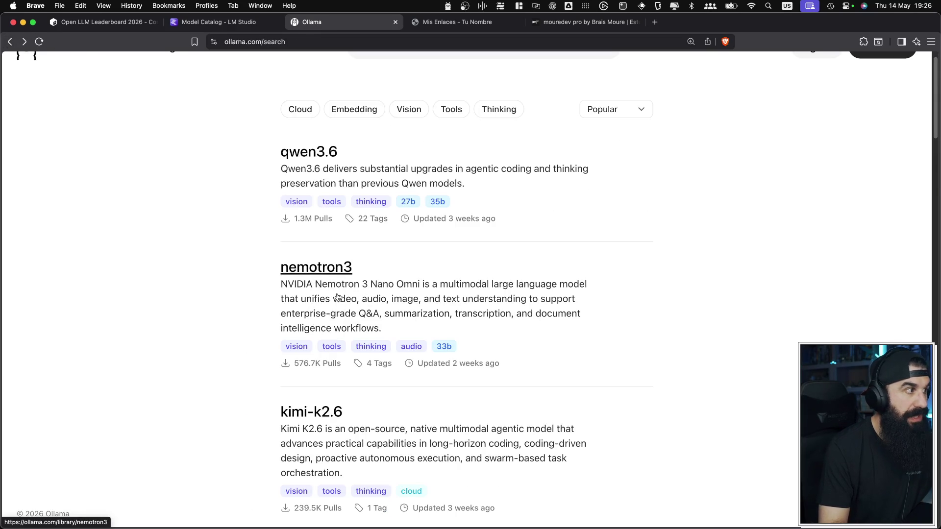
scroll(338, 298, down, 6)
scroll(345, 301, down, 10)
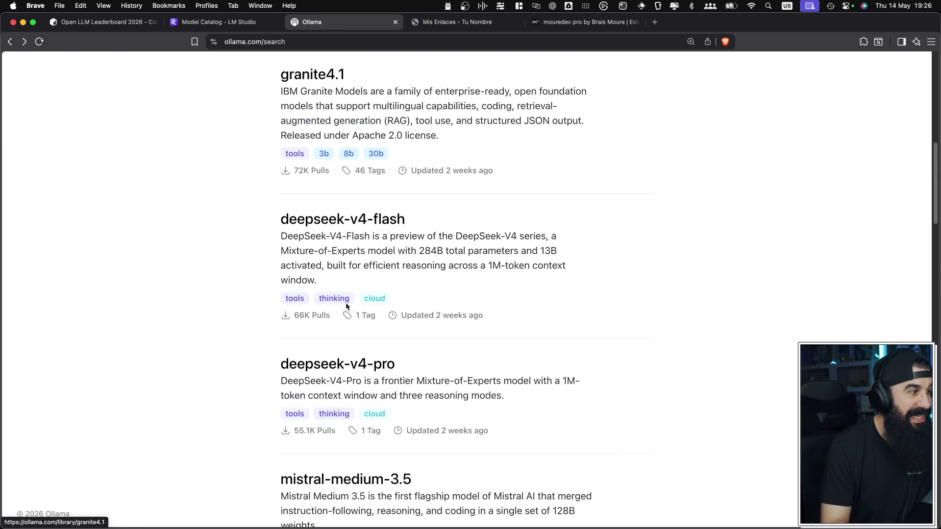
scroll(348, 304, down, 2)
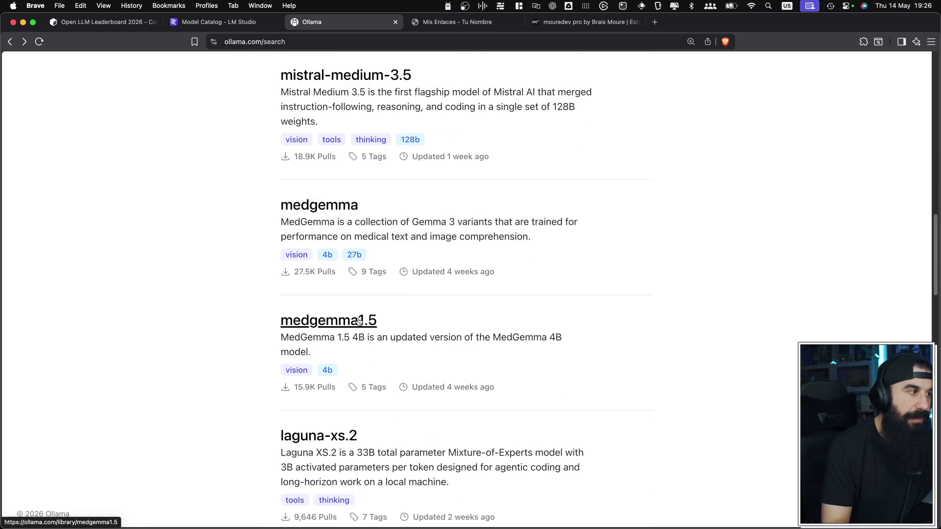
scroll(364, 280, down, 5)
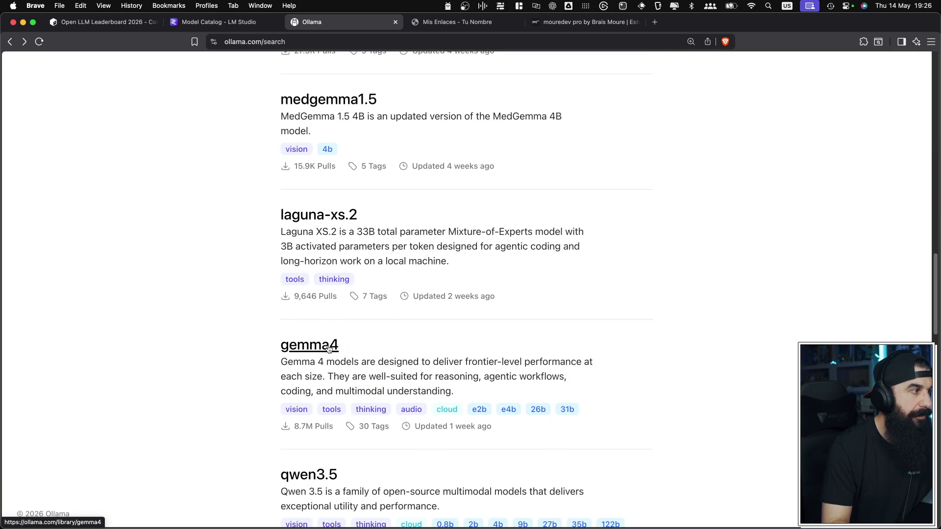
scroll(590, 358, down, 9)
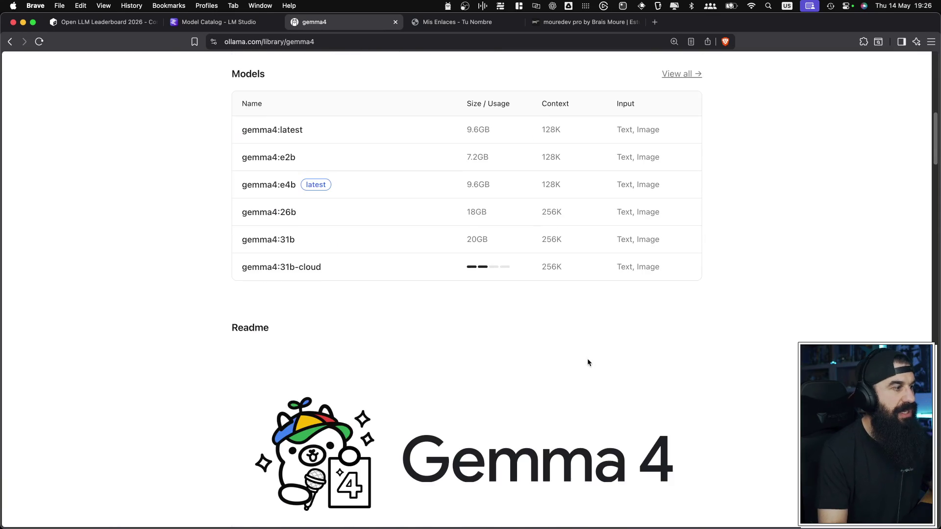
scroll(466, 255, up, 3)
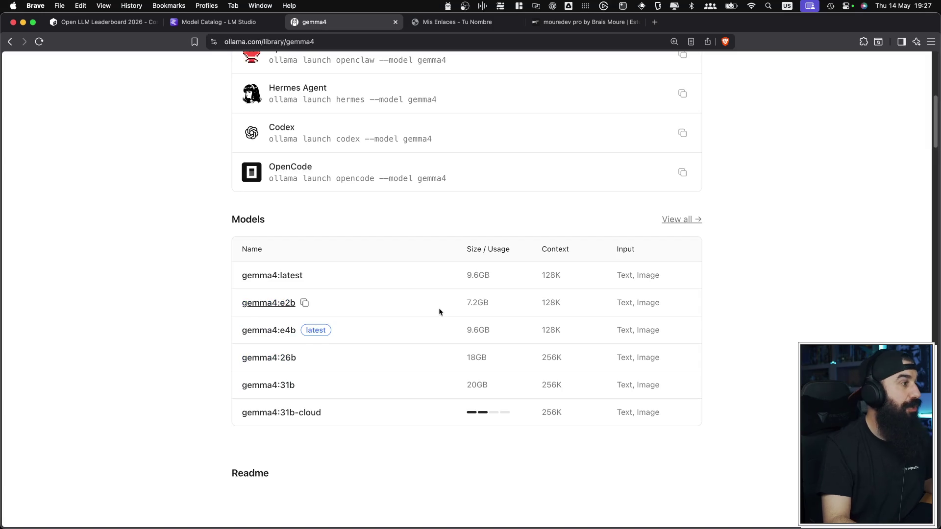
- Back on the model list, filter to models with both Thinking and Tools support
click(11, 41)
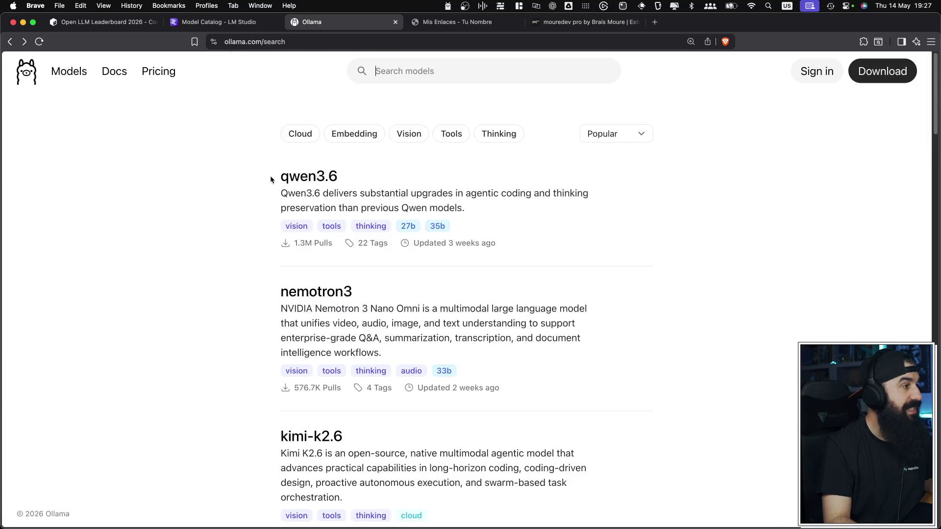
scroll(273, 179, down, 10)
scroll(275, 182, down, 8)
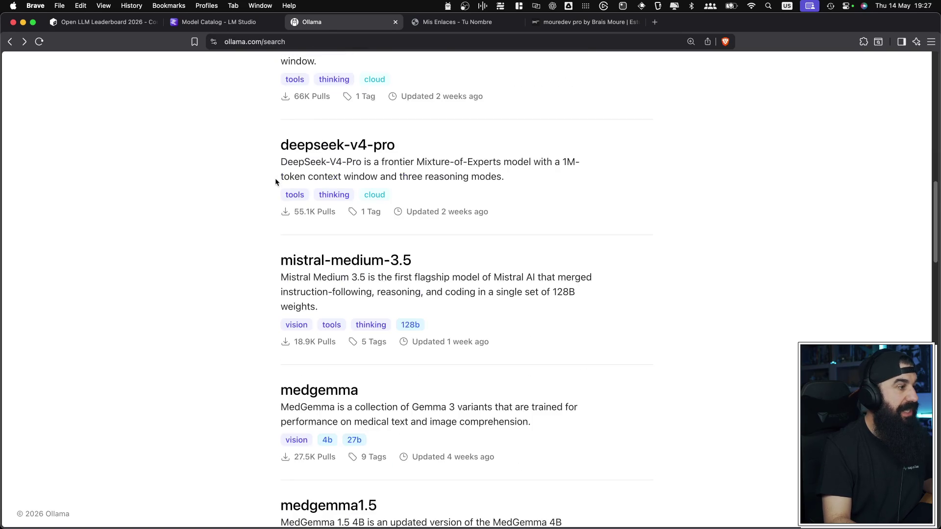
scroll(275, 182, up, 20)
scroll(585, 146, down, 1)
scroll(584, 146, up, 2)
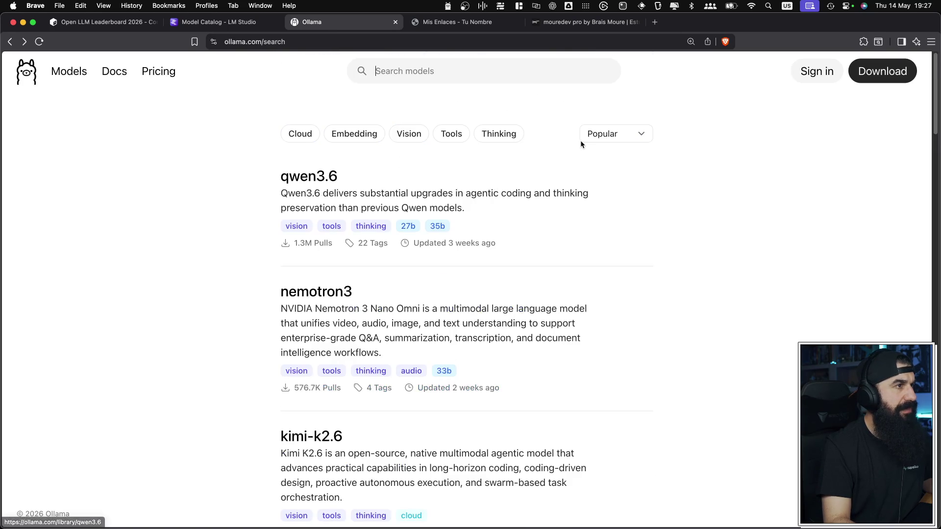
click(584, 139)
click(523, 151)
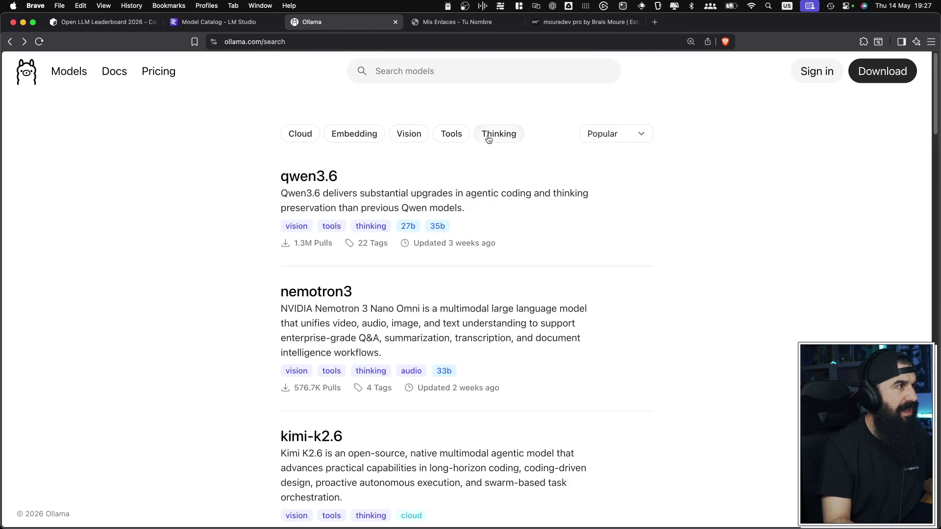
click(499, 134)
click(453, 134)
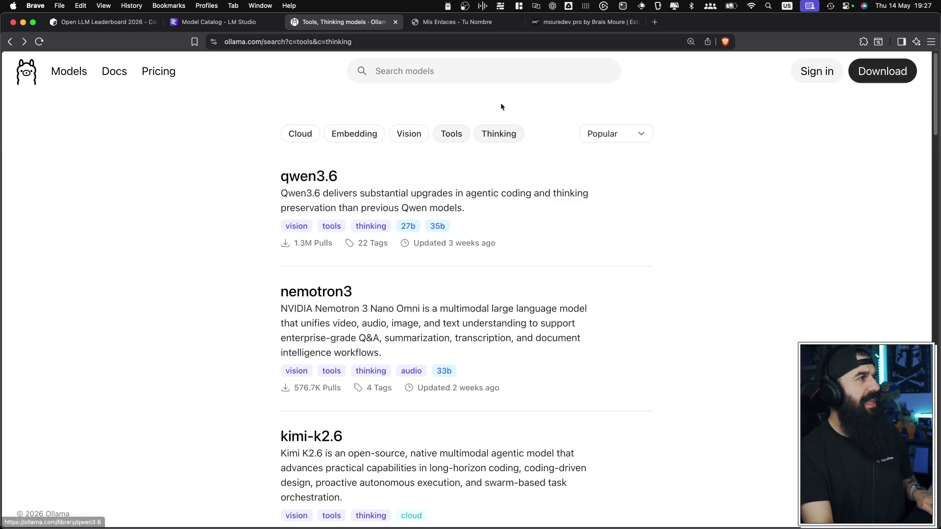
- Search the filtered models for qwen3.5
click(485, 69)
text(q)
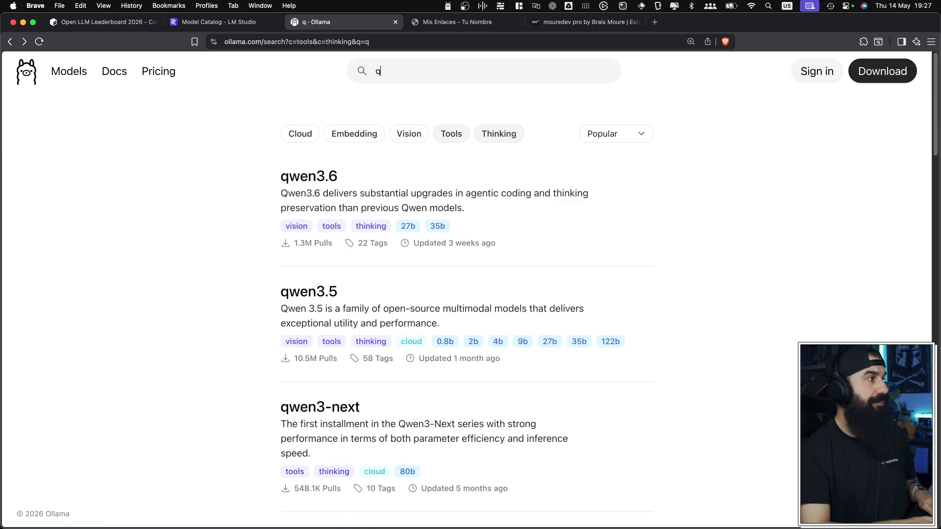
text(wem)
key(BackSpace)
text(n)
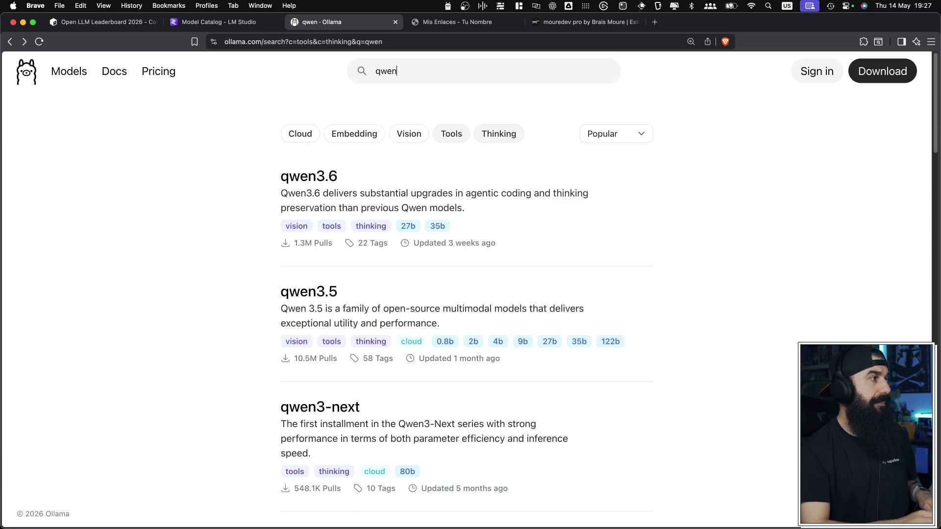
text(4.)
key(BackSpace)
key(BackSpace)
text(3.5)
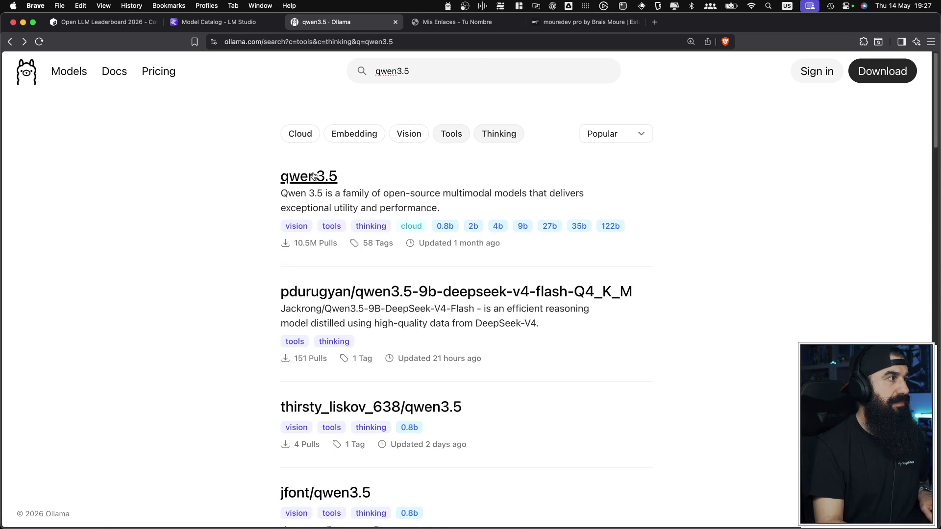
- Open the qwen3.5 model page and review its variant sizes in the Models table
click(314, 175)
scroll(400, 333, down, 8)
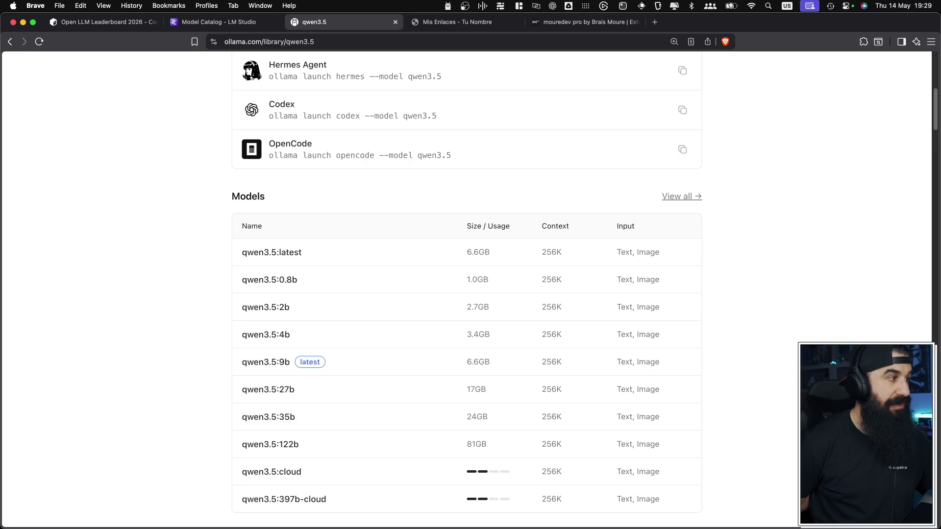
key(super+space)
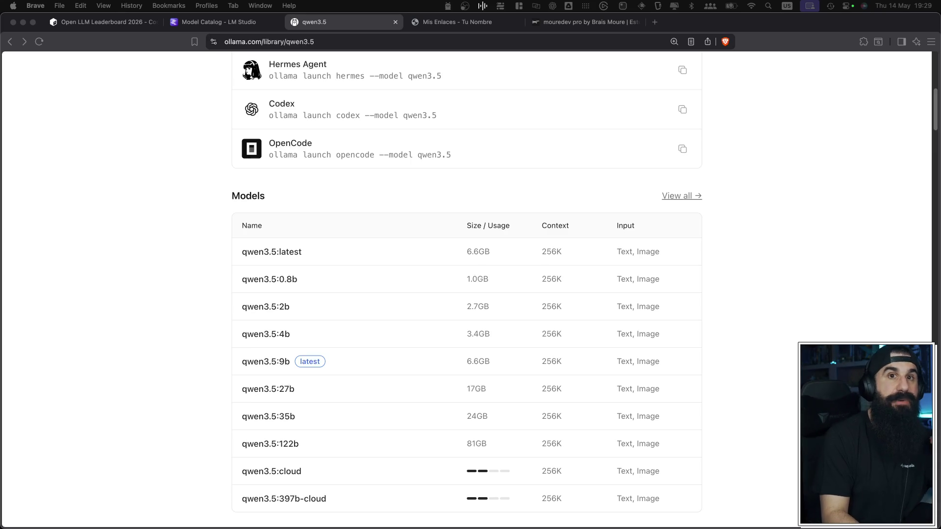
scroll(283, 190, up, 10)
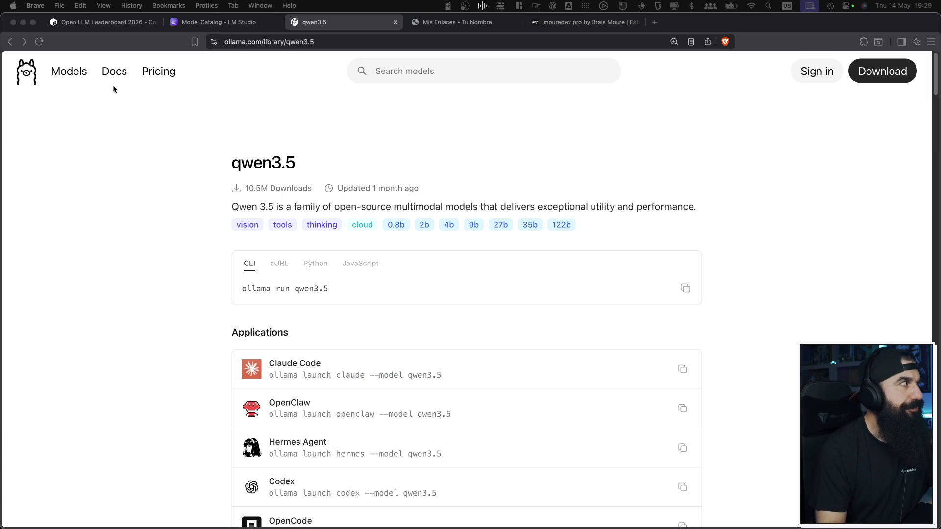
- Clear the qwen3.5 search back to all tools-and-thinking models, then switch to the Open LLM Leaderboard
key(super+bracketleft)
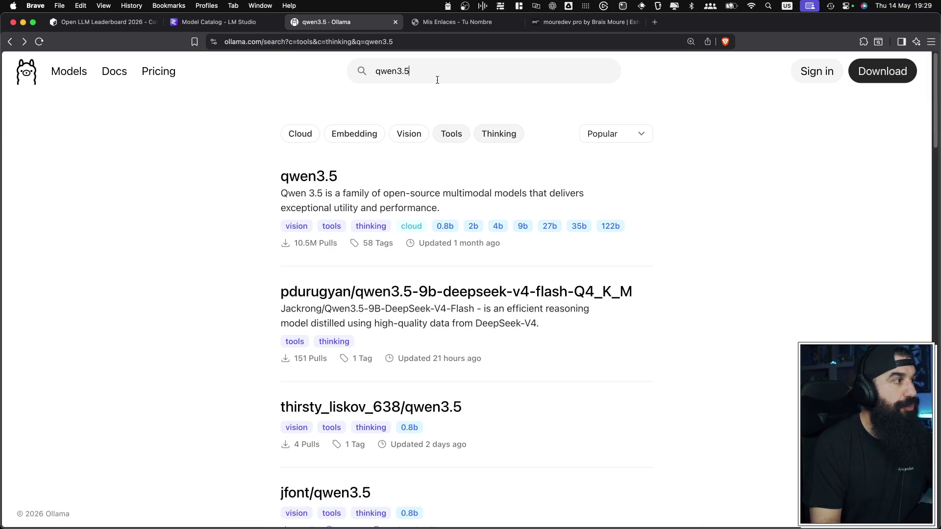
key(super+a)
key(BackSpace)
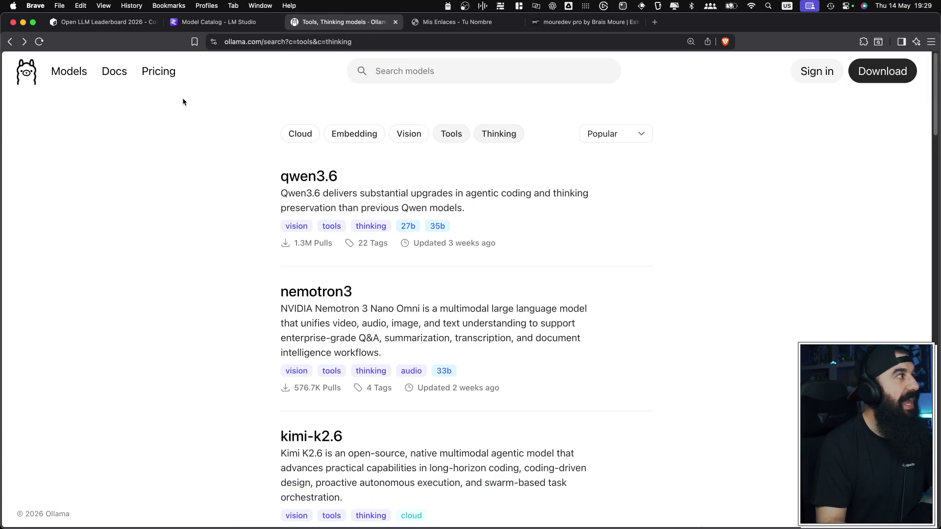
click(101, 22)
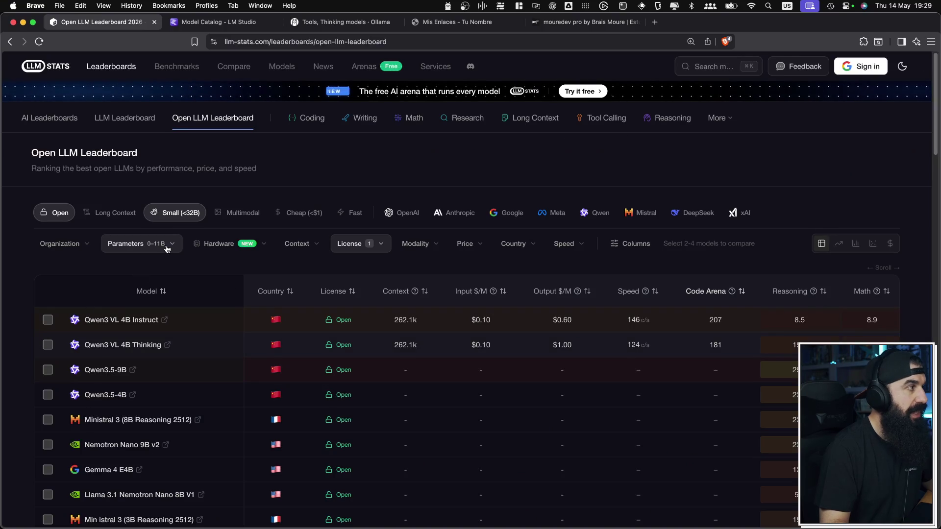
- Set the leaderboard's Parameters filter to 0–32B, bringing Gemma 4 26B-A4B and Gemma 4 31B to the top
click(166, 249)
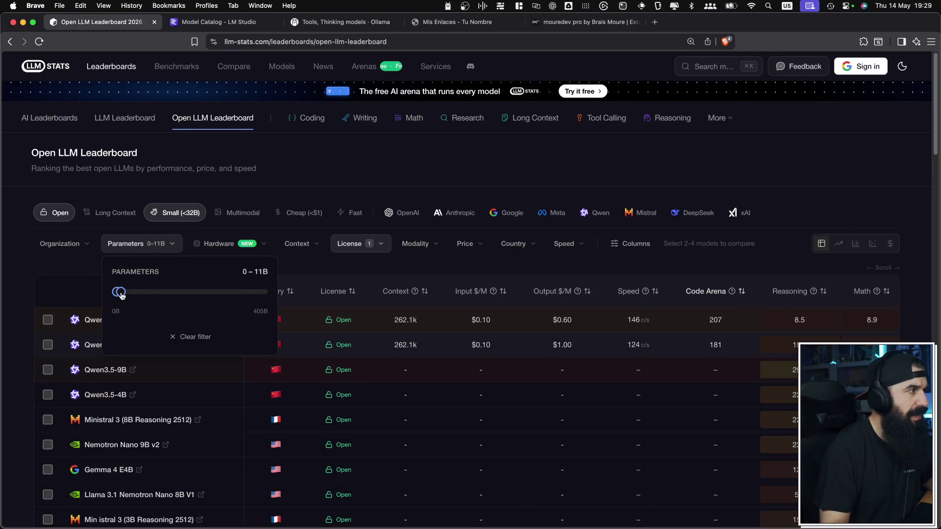
mouse_move(122, 295)
mouse_down()
mouse_move(133, 295)
mouse_move(125, 301)
mouse_up()
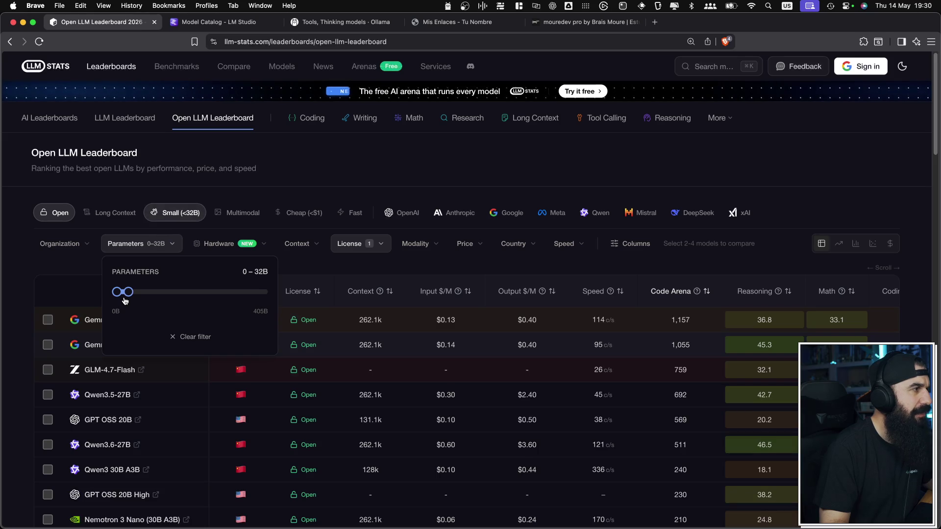
click(58, 280)
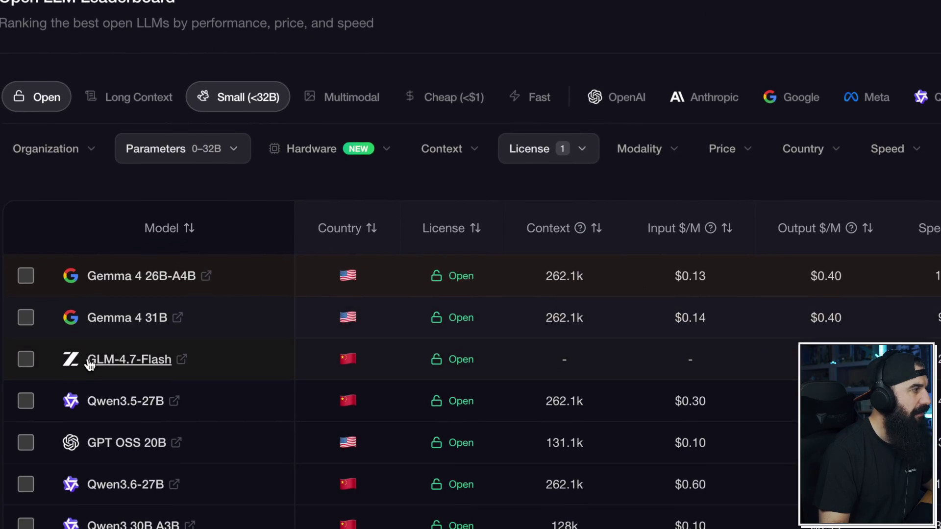
scroll(88, 387, down, 2)
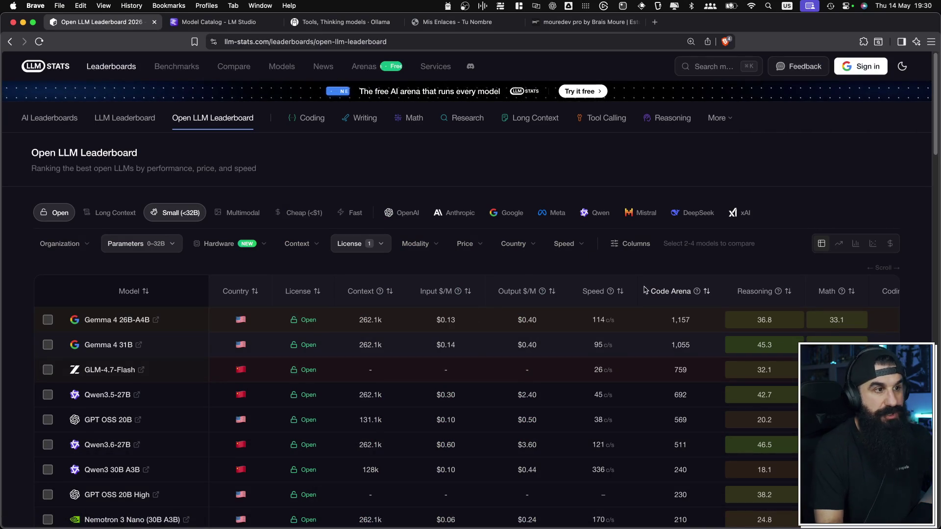
scroll(125, 371, down, 5)
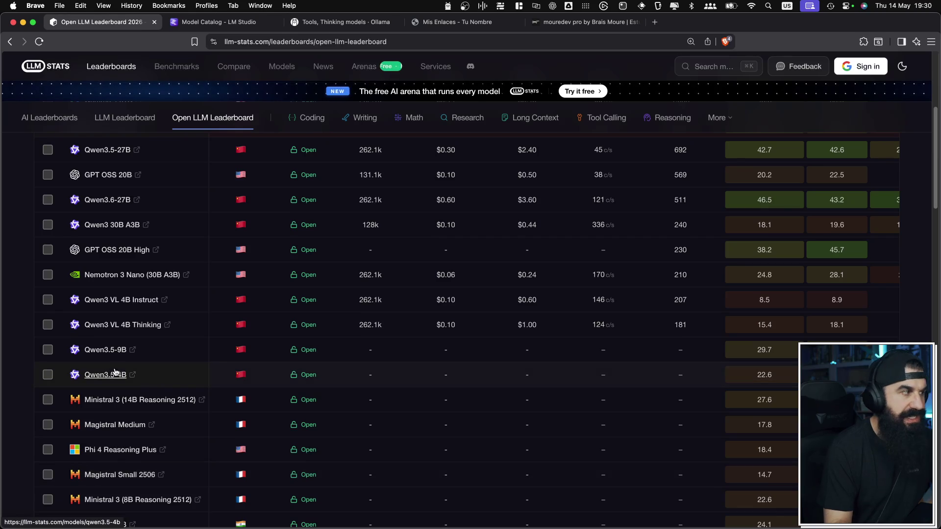
scroll(115, 372, up, 5)
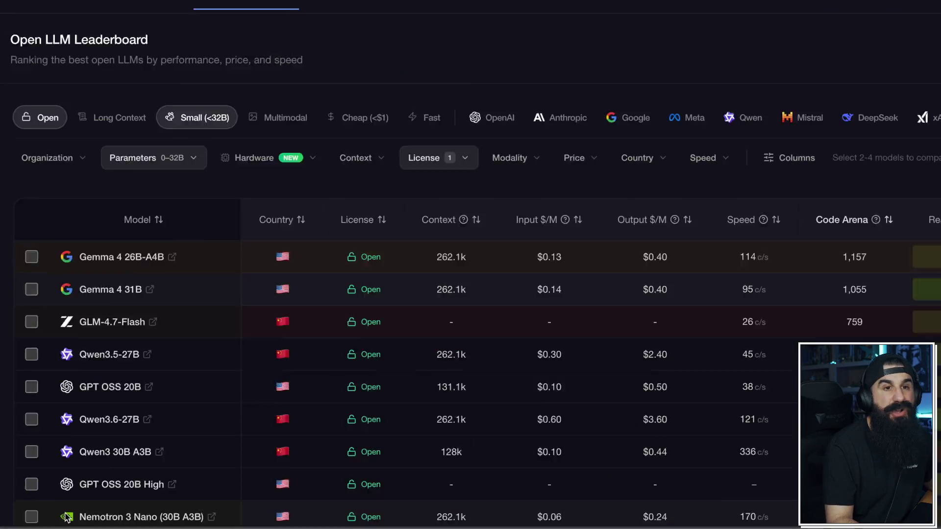
scroll(215, 460, down, 7)
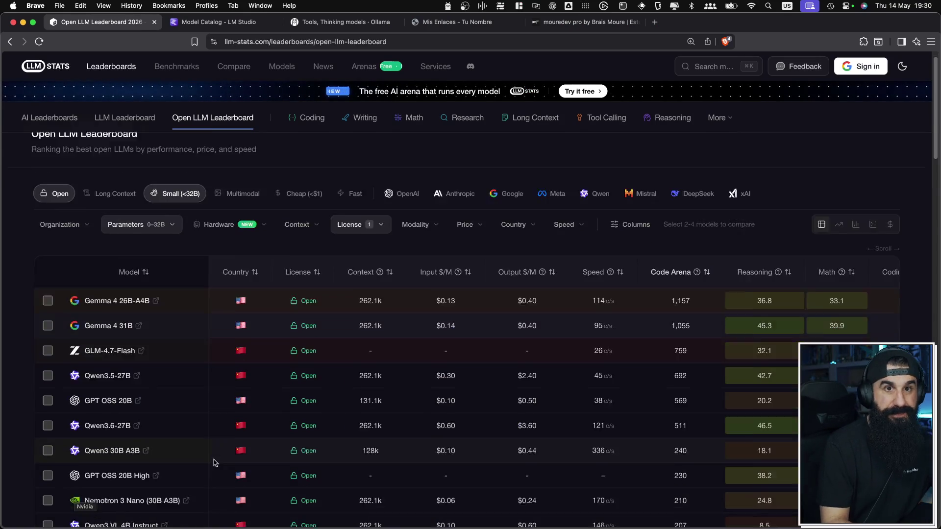
scroll(163, 350, up, 7)
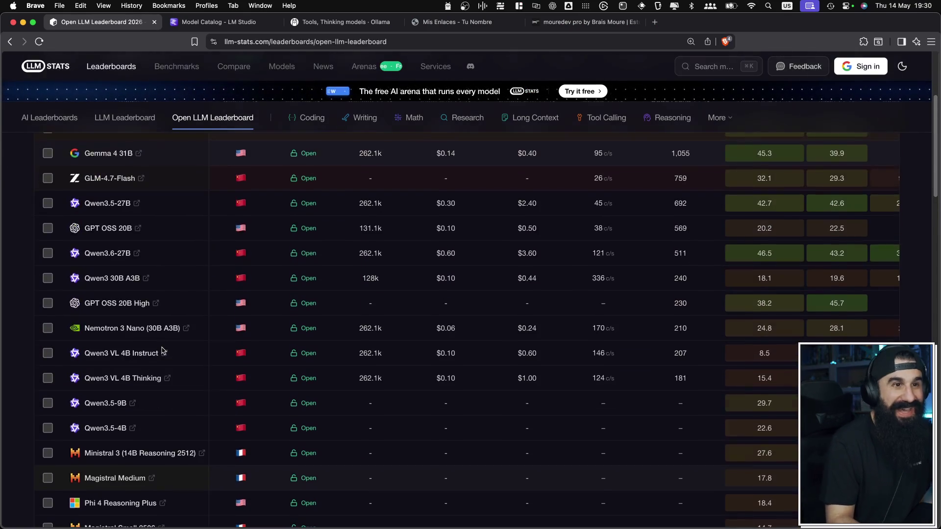
scroll(163, 350, down, 1)
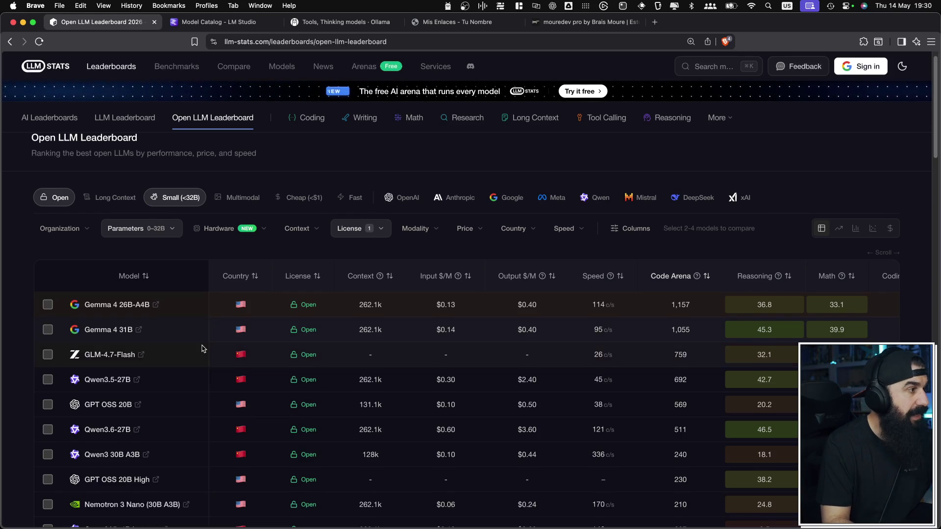
scroll(202, 349, down, 3)
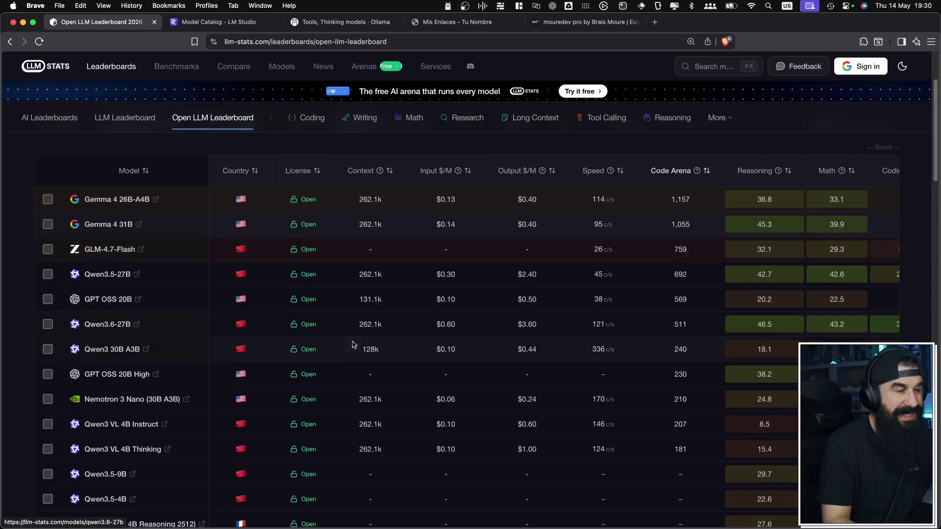